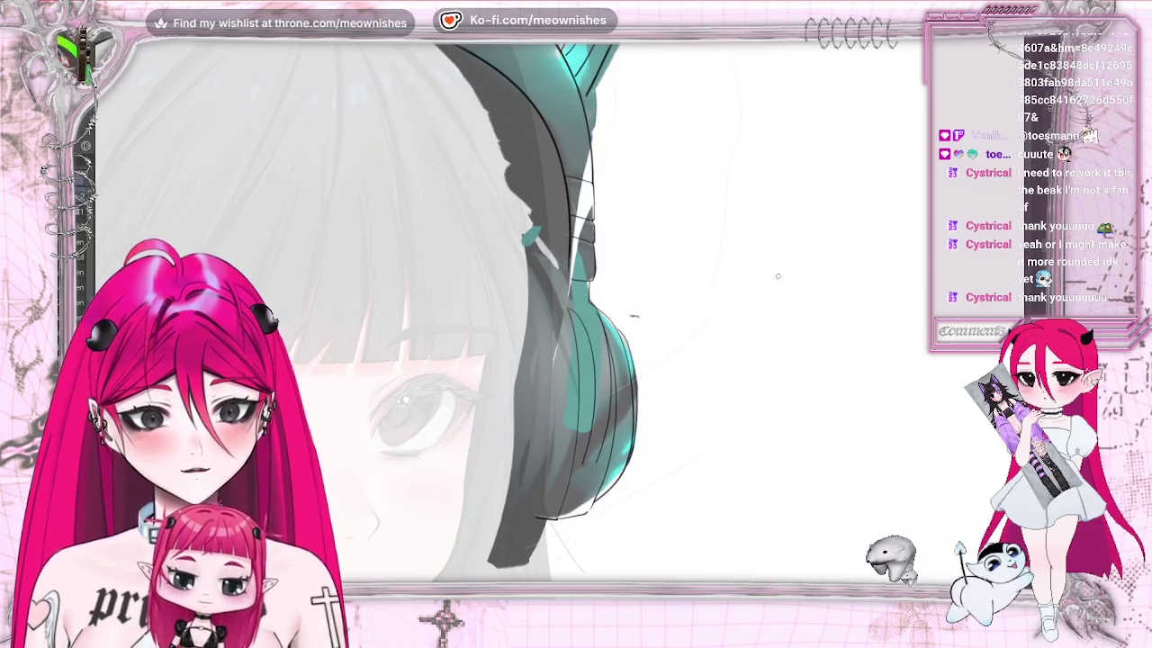
Ink the right earcup outline in black, checking proportions at whole-canvas view and undoing one stroke
key(ctrl+0)
key(ctrl+plus)
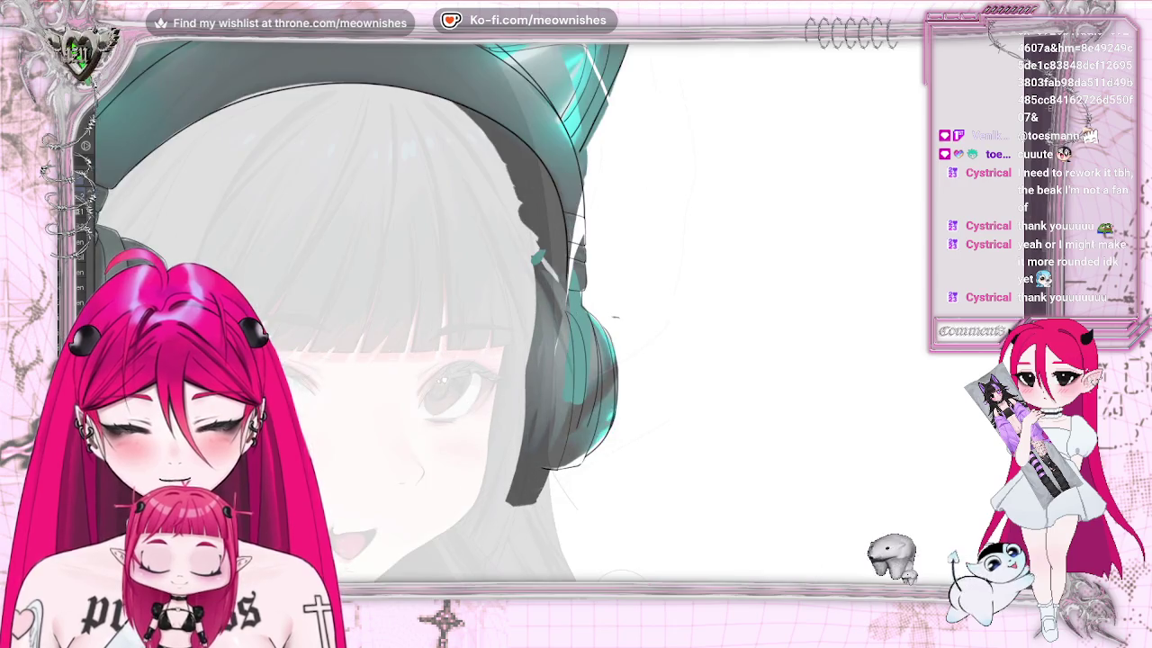
key(ctrl+0)
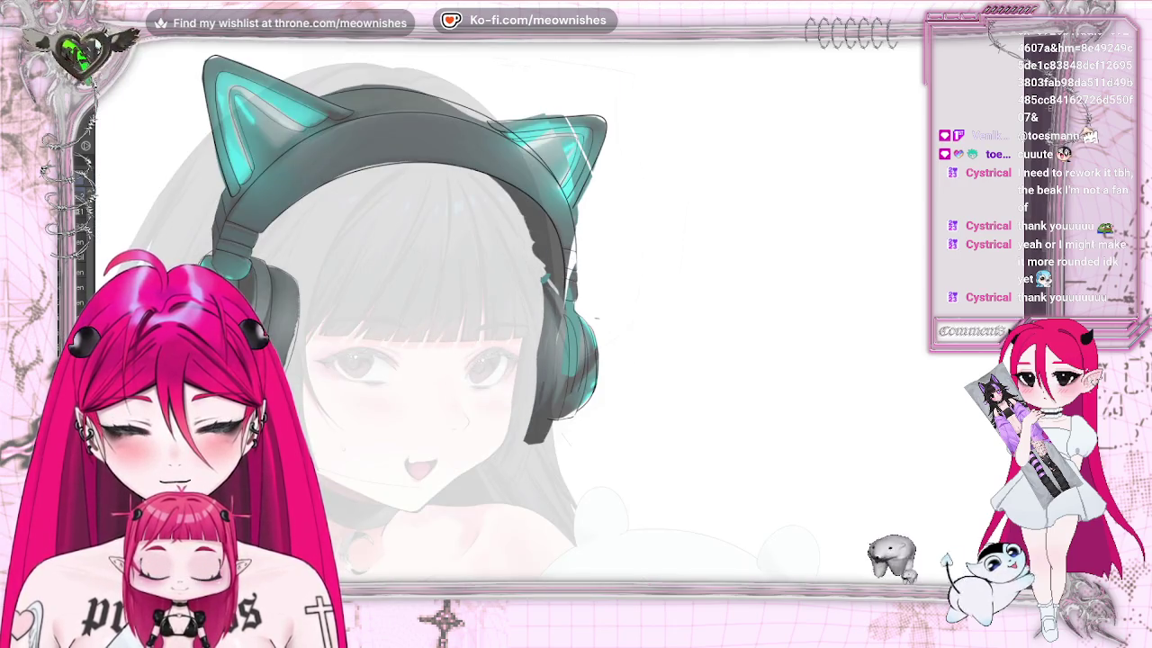
key(ctrl+plus)
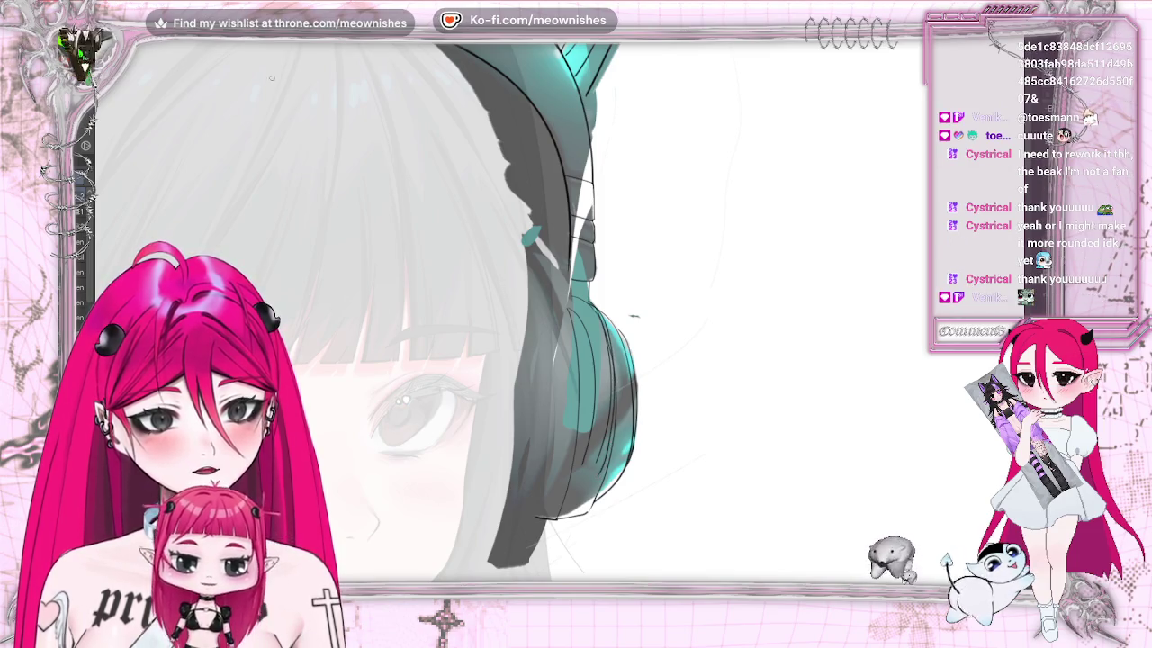
key(ctrl+z)
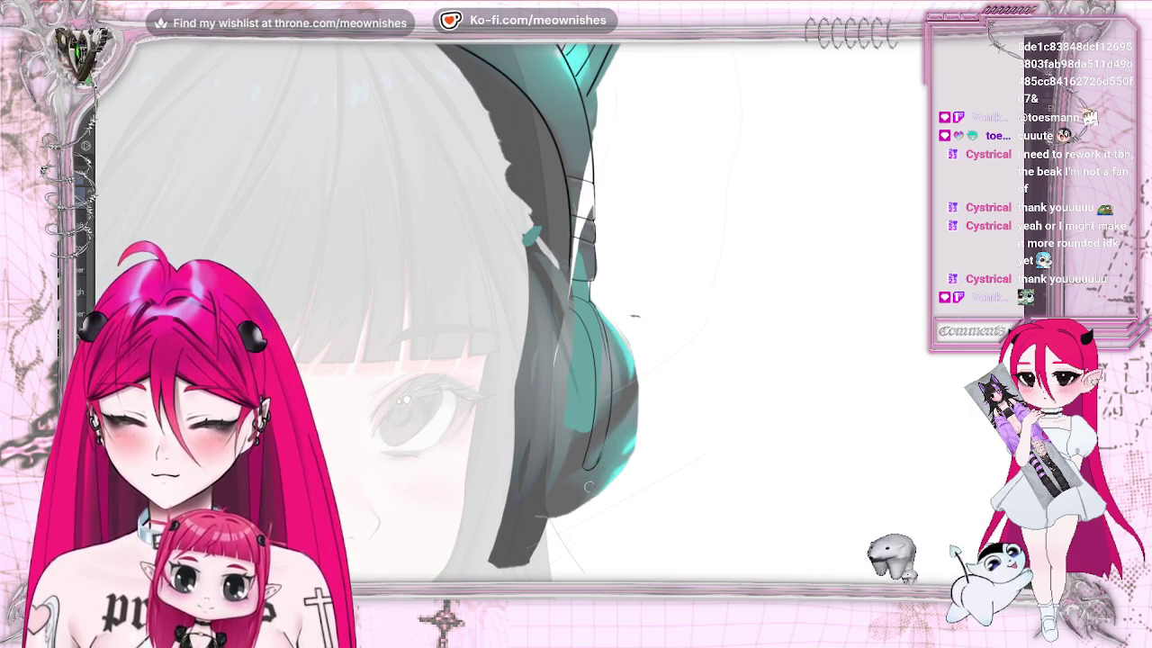
scroll(559, 321, up, 2)
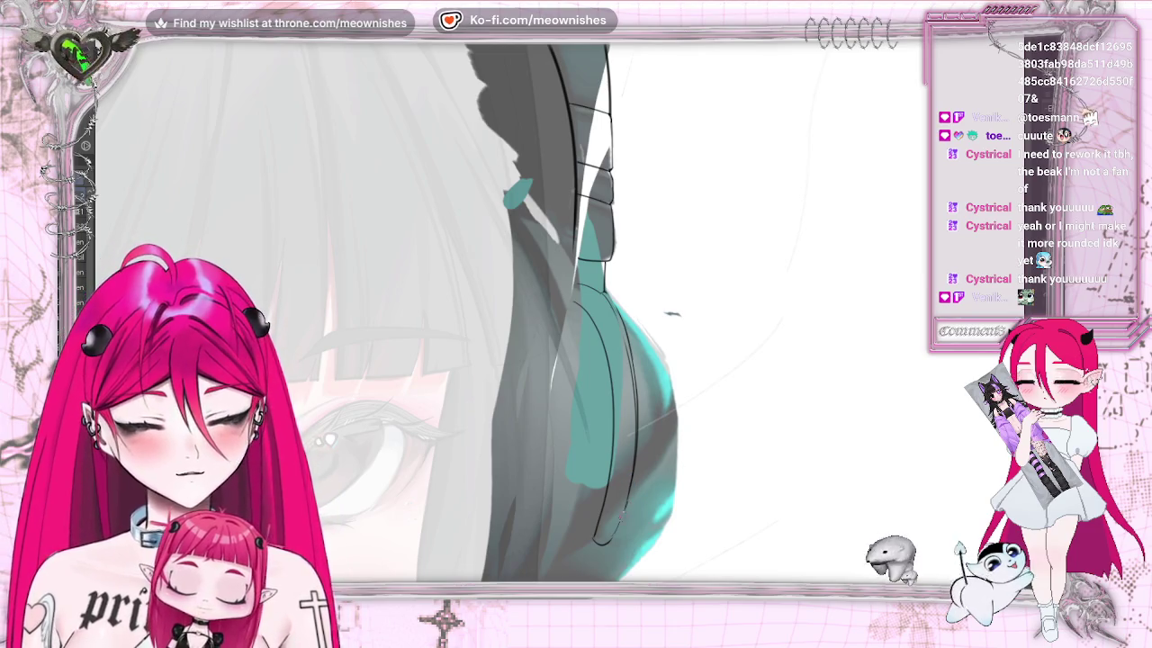
scroll(672, 314, down, 5)
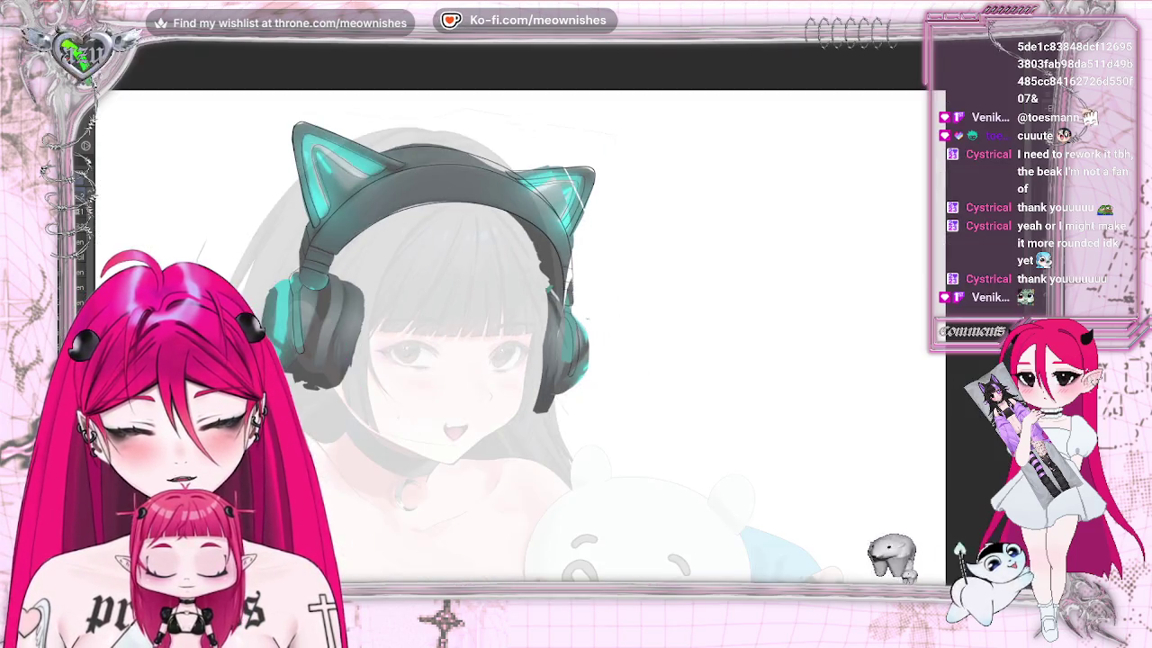
Zoom out to the whole canvas and turn off the coloured headphone layer's visibility
scroll(615, 317, up, 4)
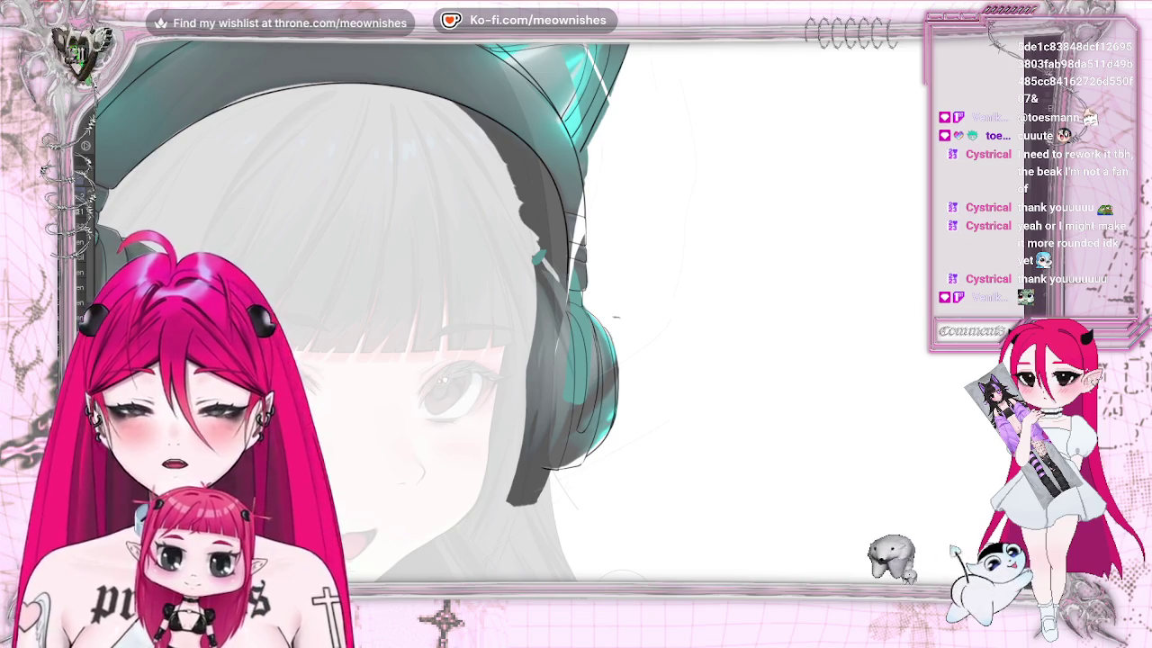
scroll(616, 316, down, 5)
scroll(520, 337, down, 3)
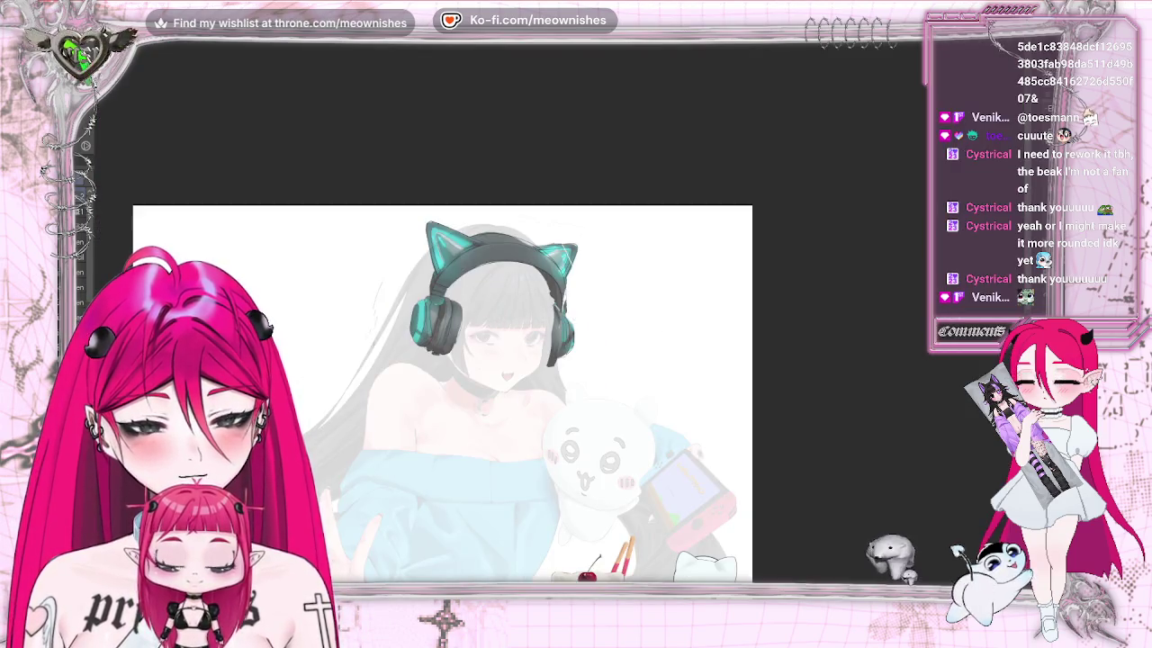
scroll(520, 337, up, 3)
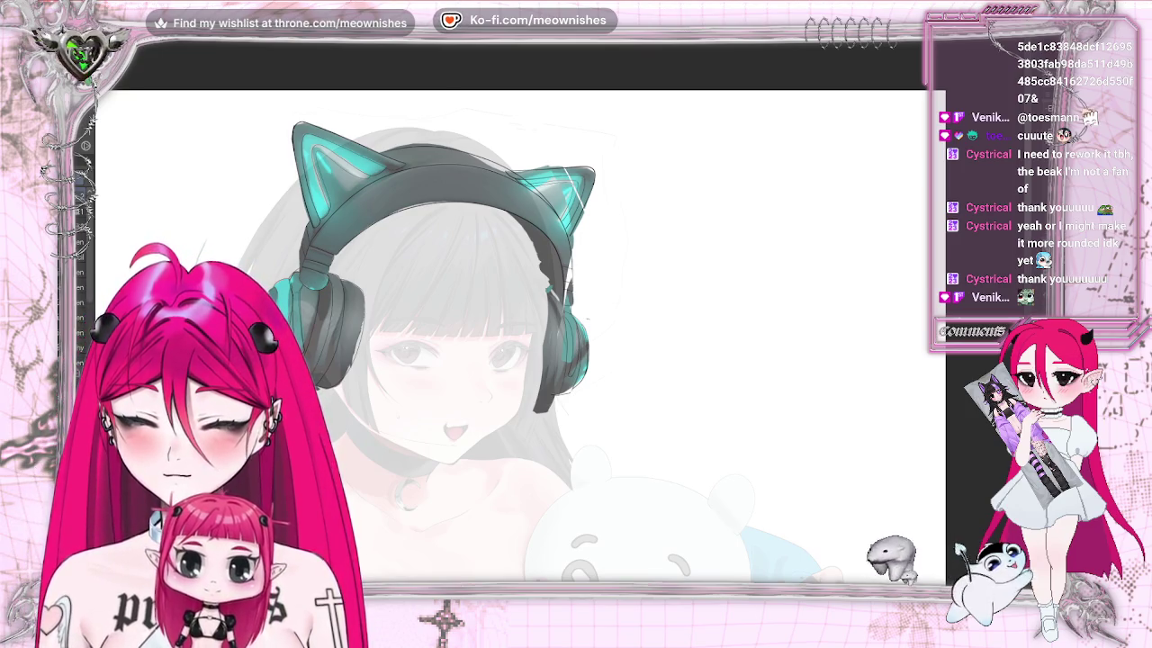
key(ctrl+z)
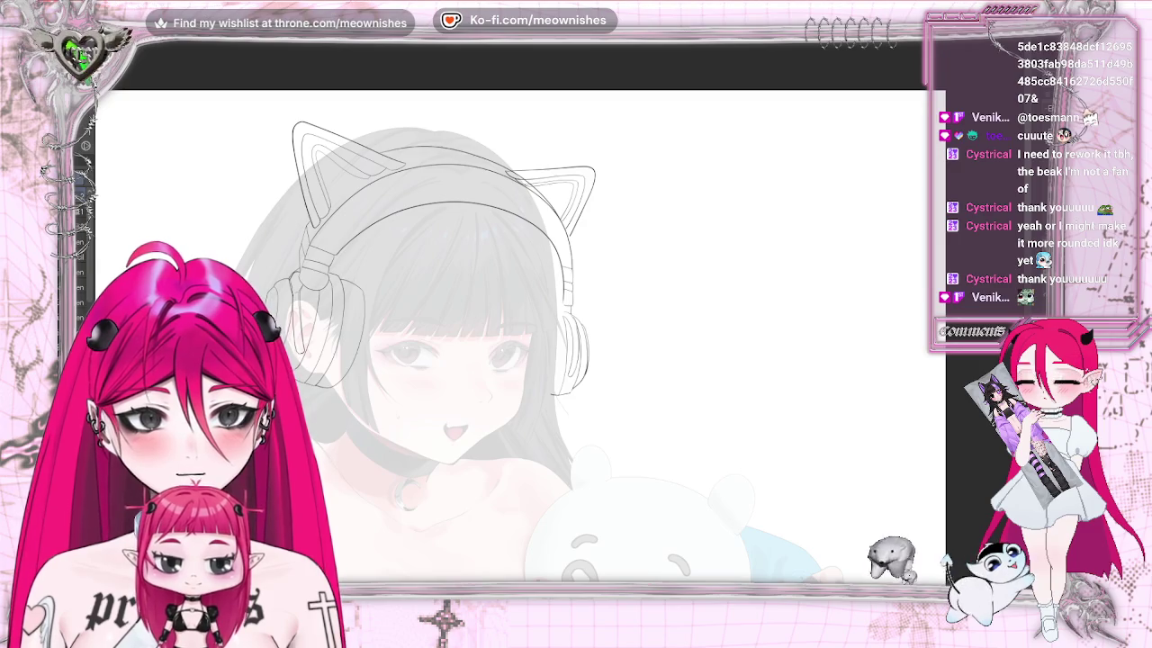
Rotate and shift the right earcup line art slightly with Ctrl+T so it sits snugly against the head
key(ctrl+z)
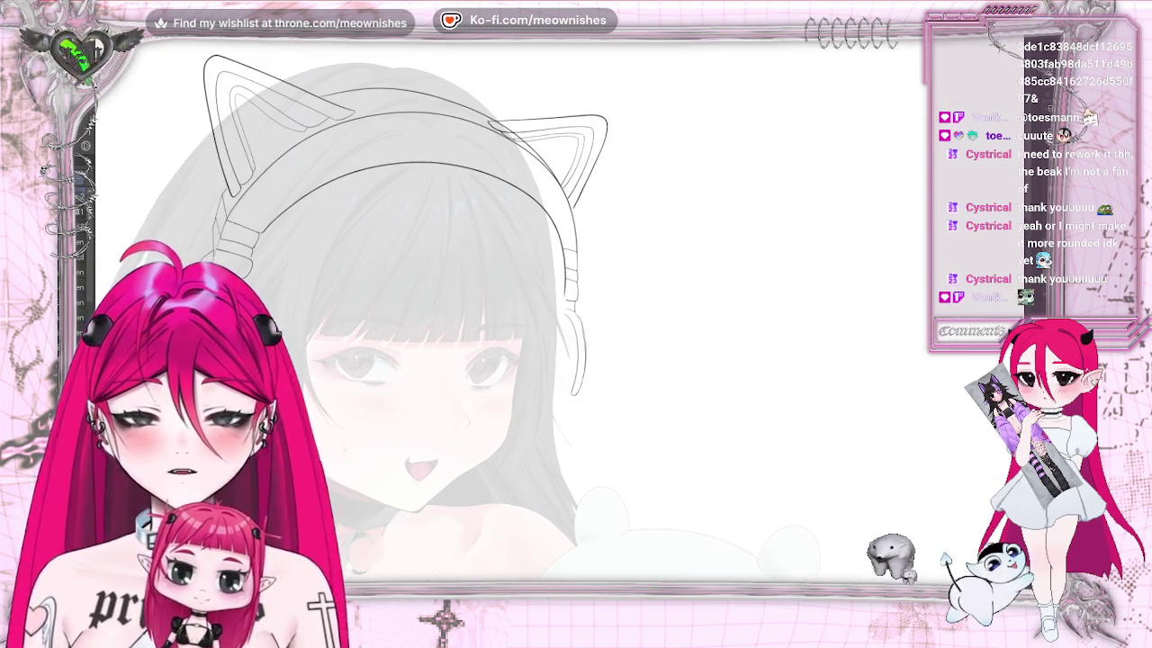
key(ctrl+y)
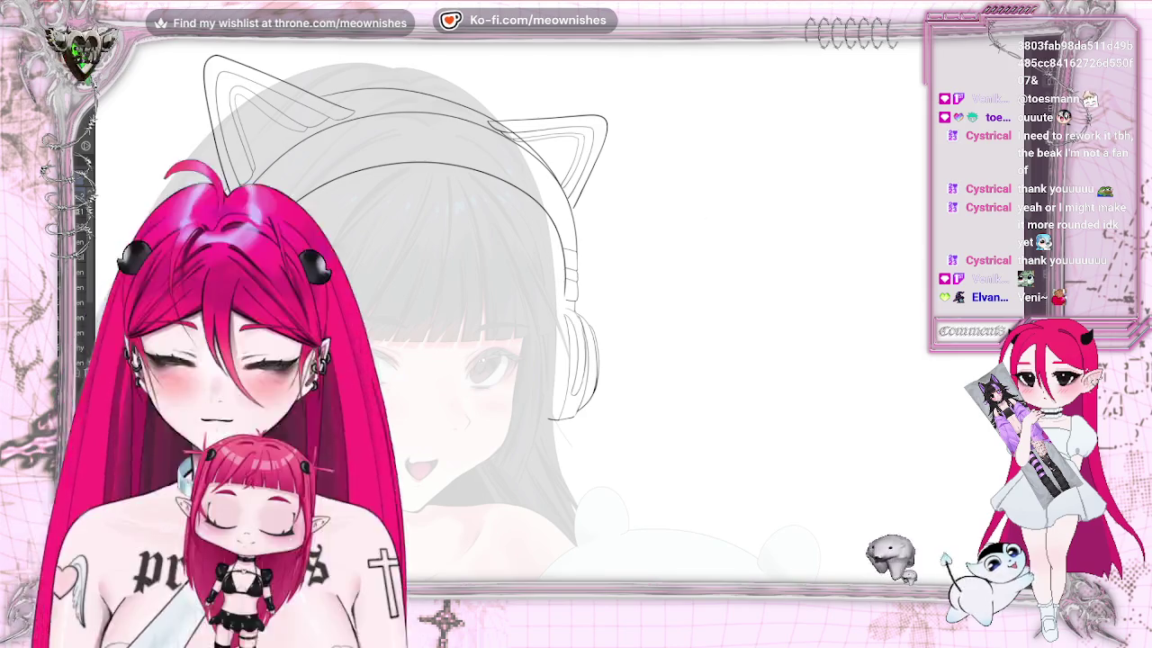
click(423, 433)
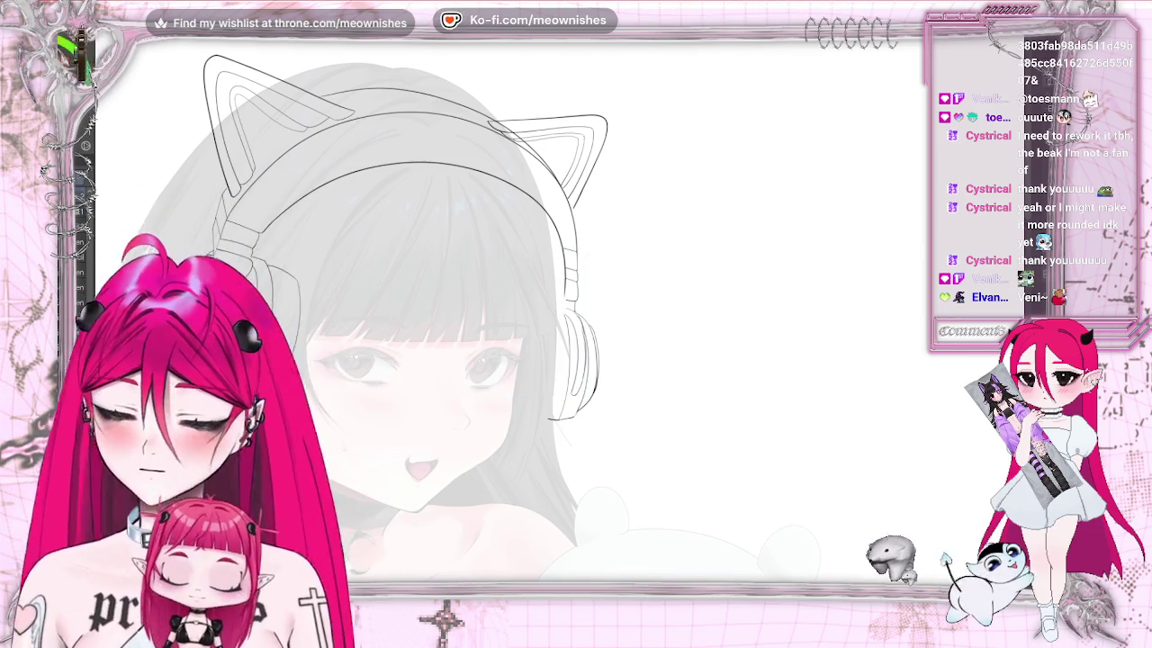
key(ctrl+t)
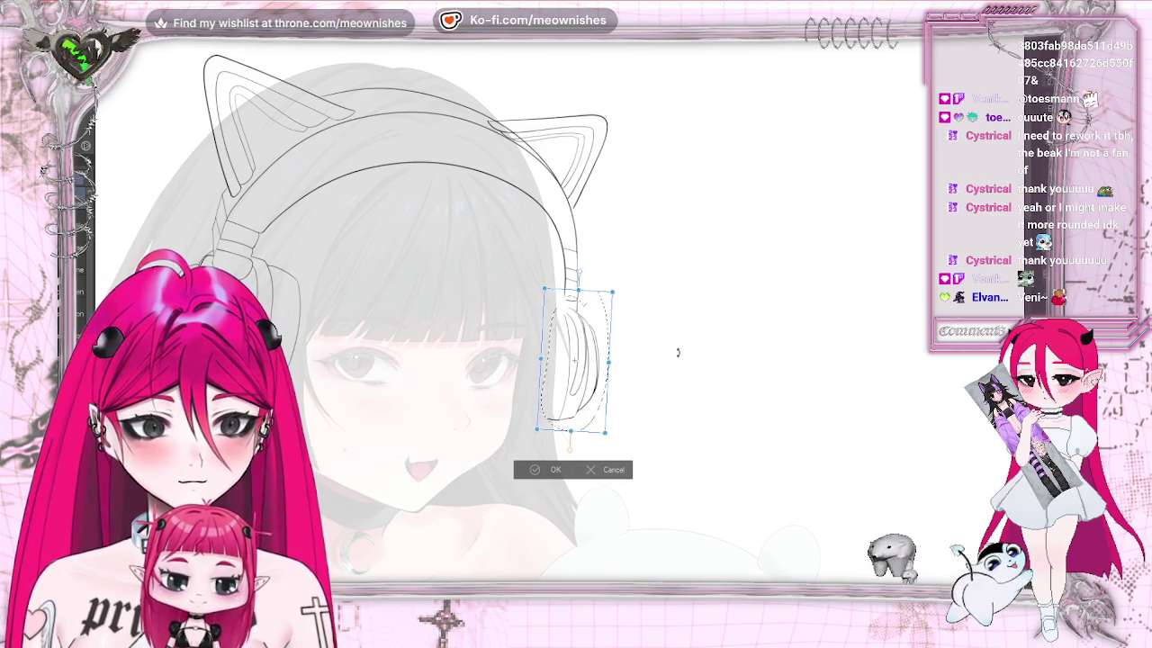
drag(677, 352, 600, 364)
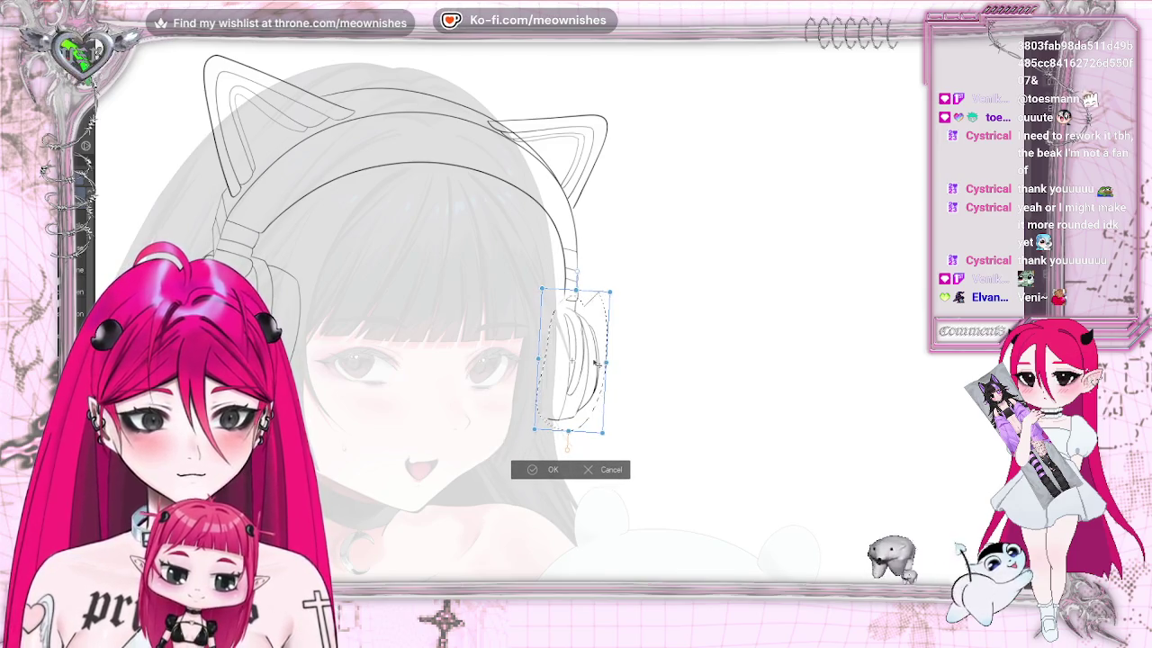
key(Return)
click(461, 451)
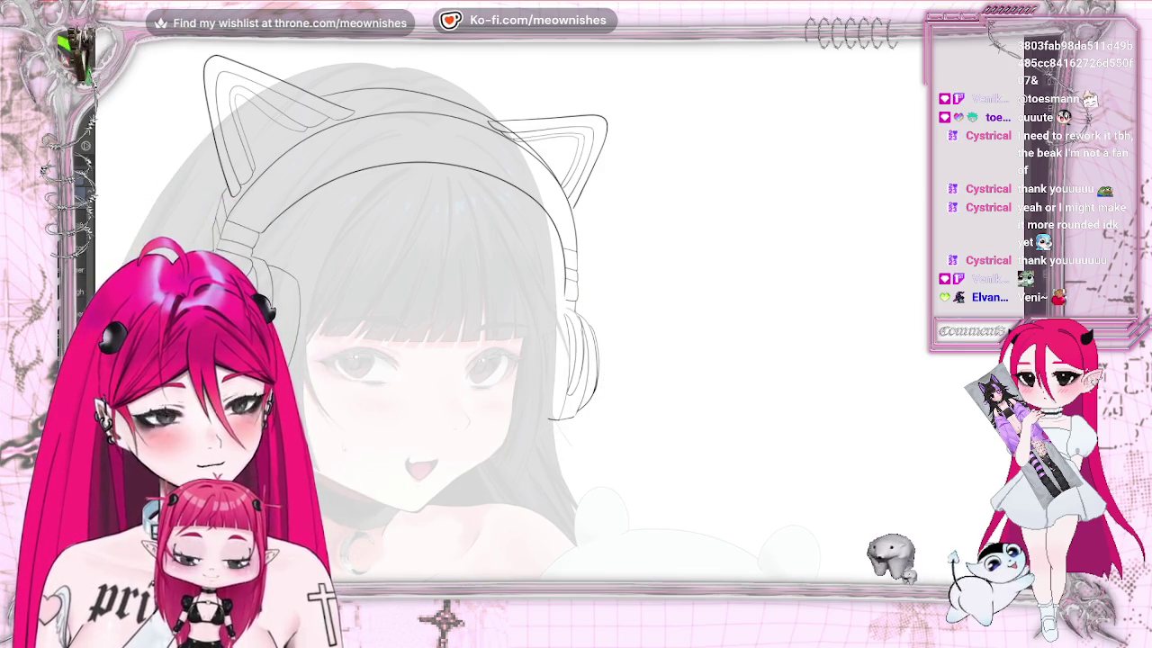
scroll(547, 317, up, 2)
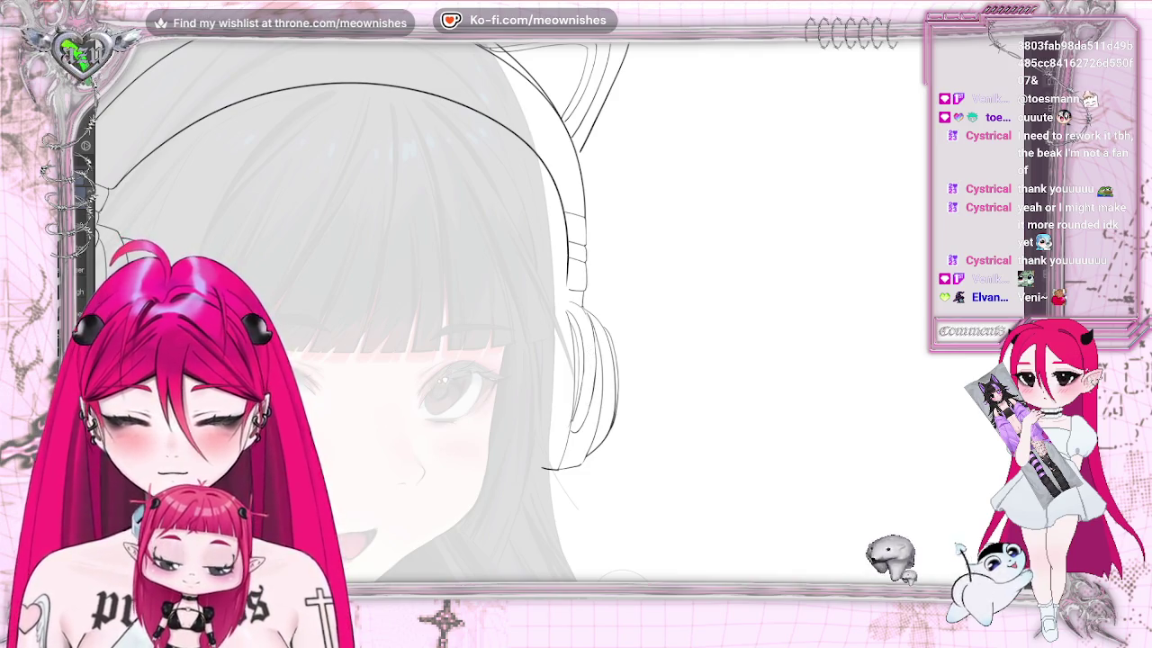
Draw the headband's right strap beside the face, flipping and rotating the view to check the line
key(ctrl+0)
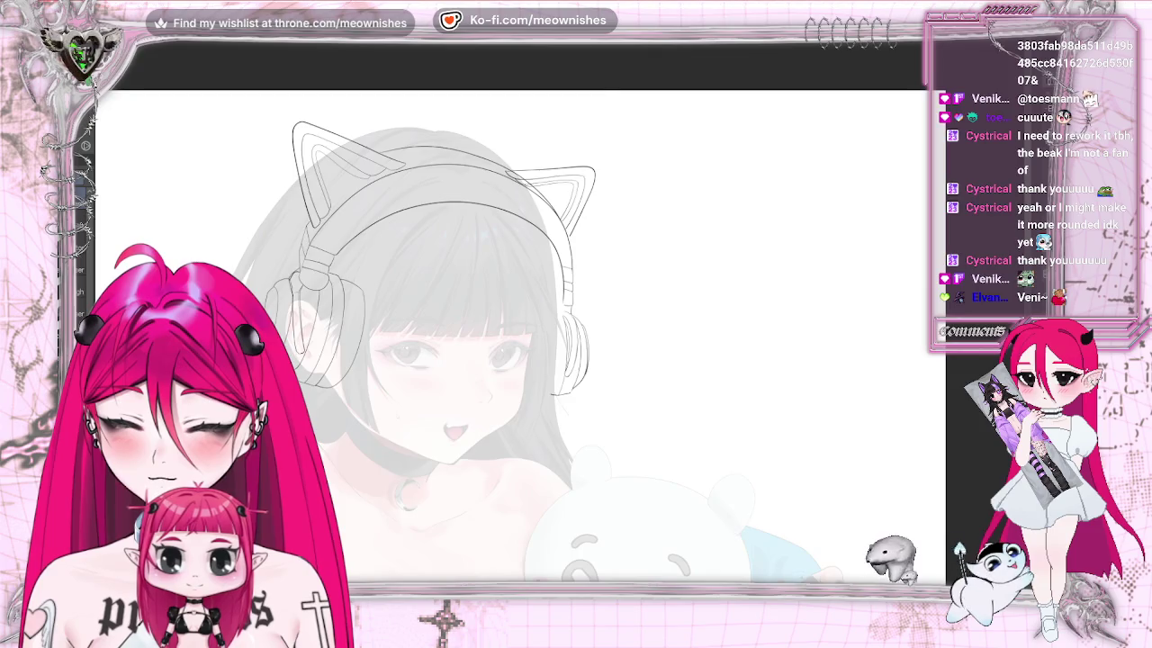
key(ctrl+plus)
key(ctrl+plus)
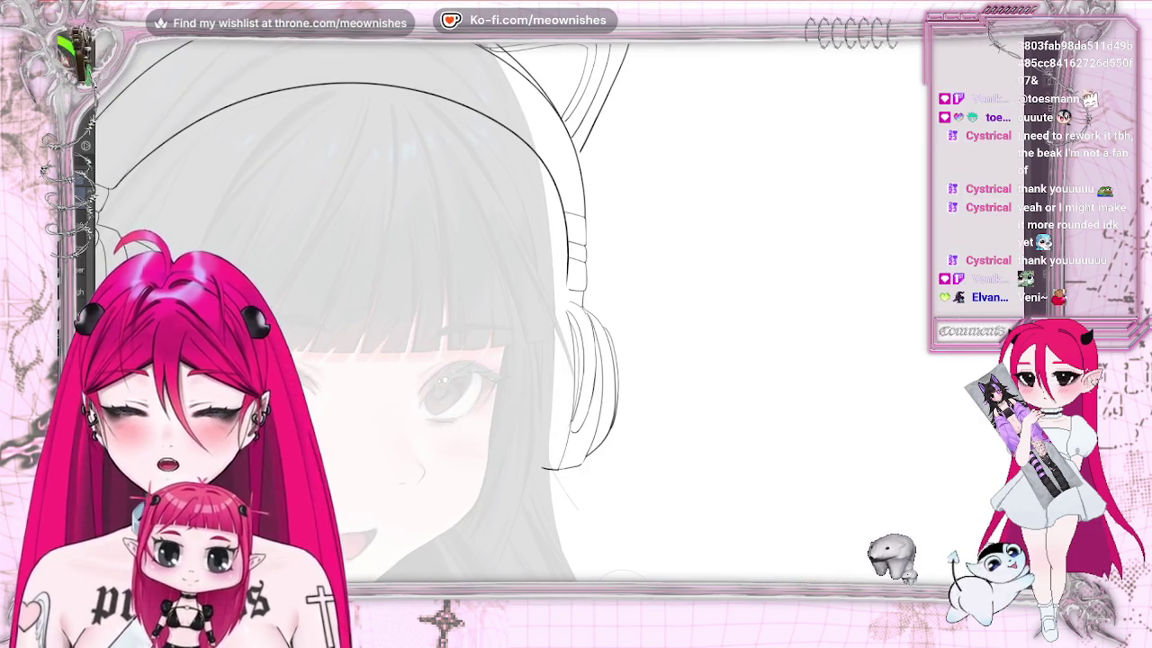
key(ctrl+plus)
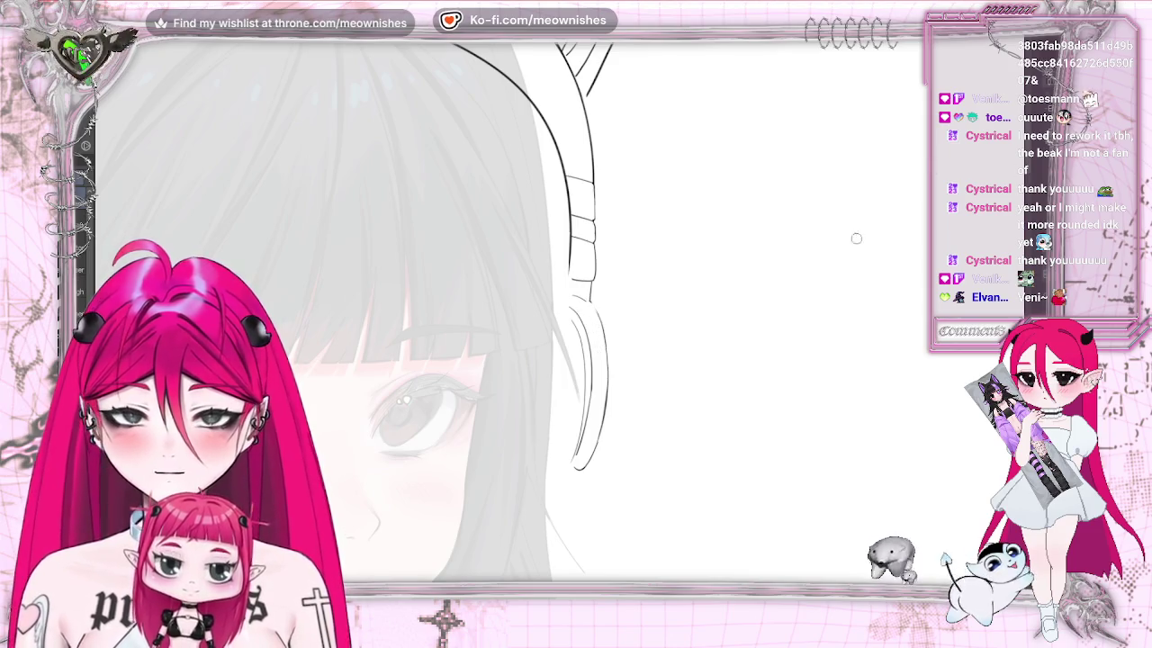
key(h)
key(r)
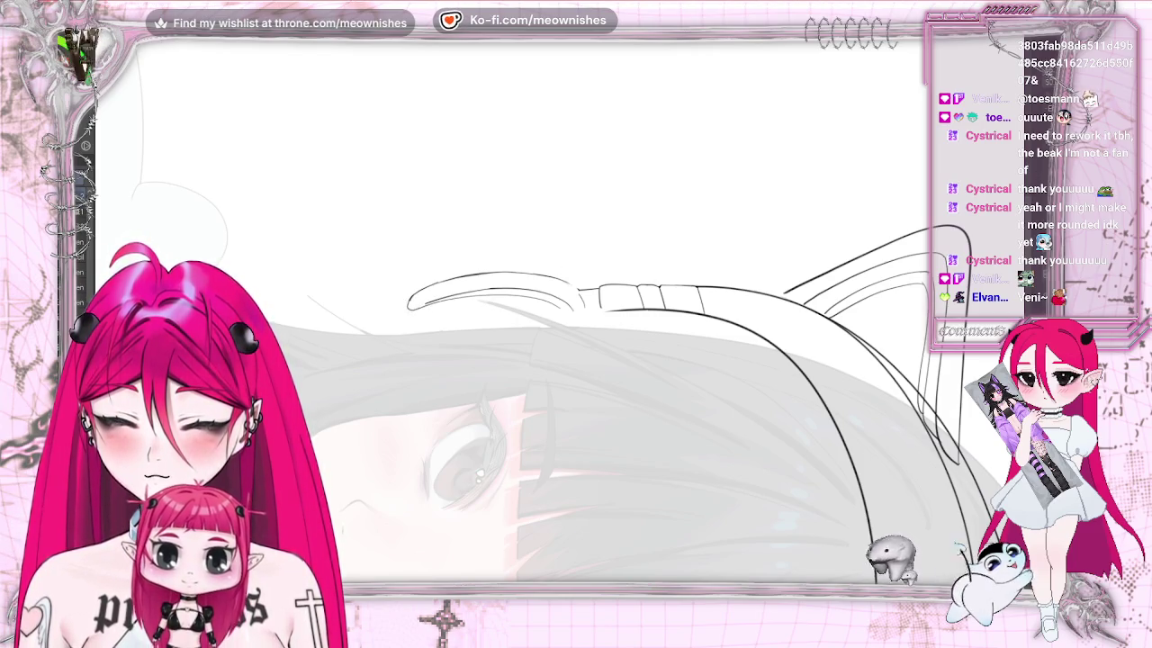
key(r)
key(h)
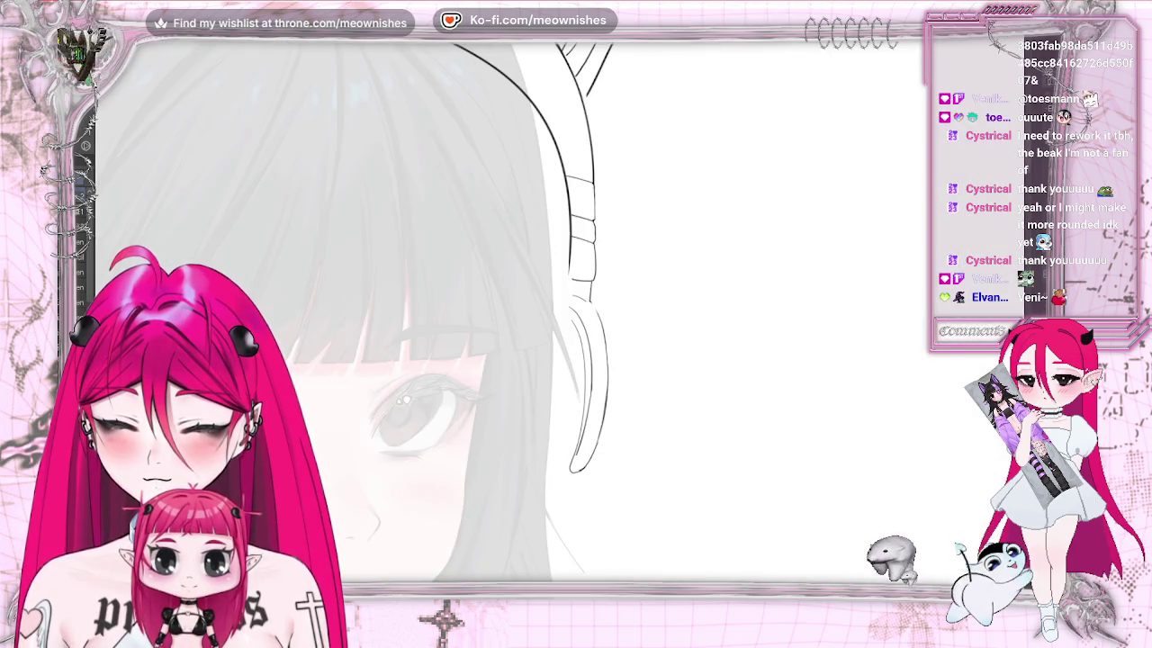
key(h)
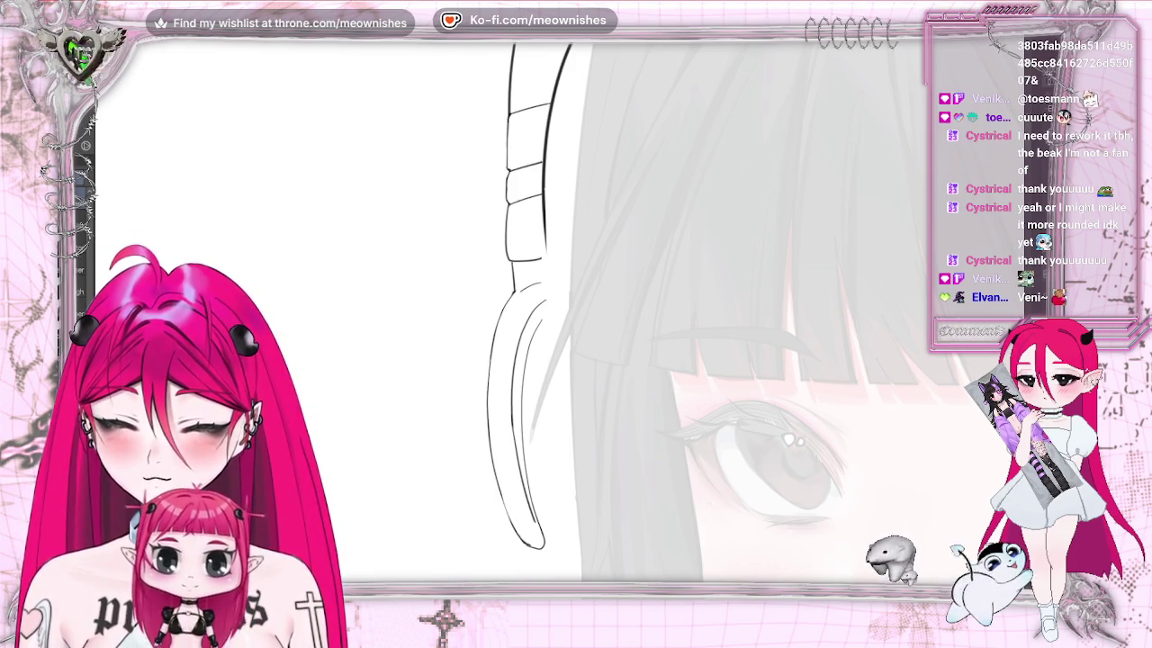
key(h)
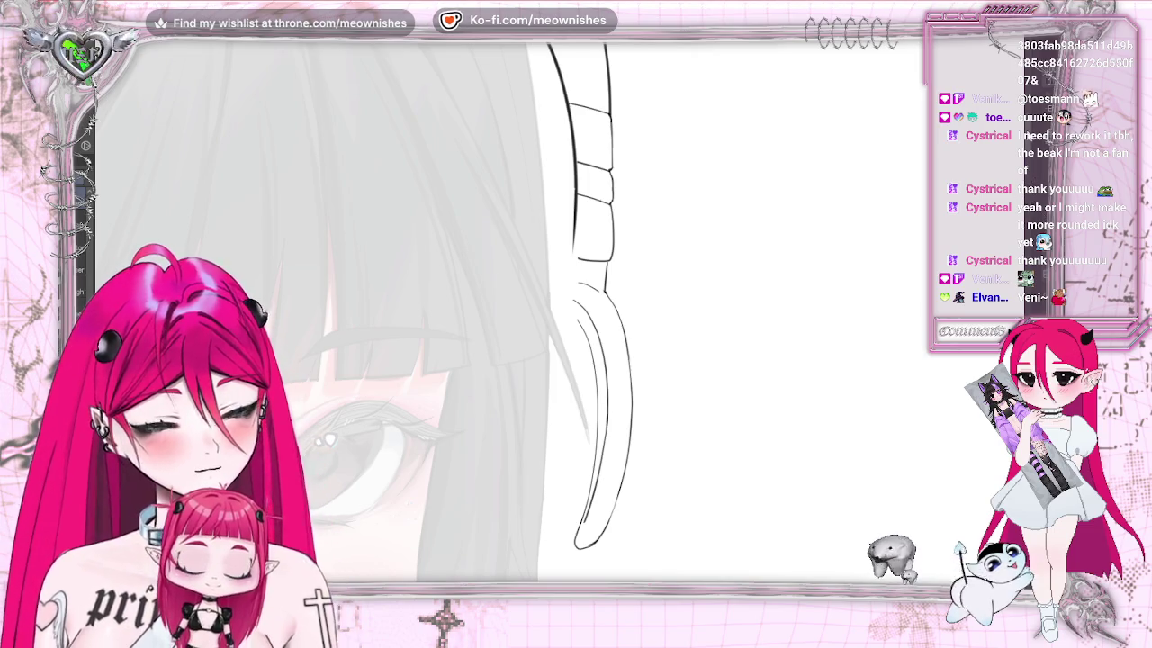
scroll(599, 332, down, 5)
scroll(599, 331, up, 2)
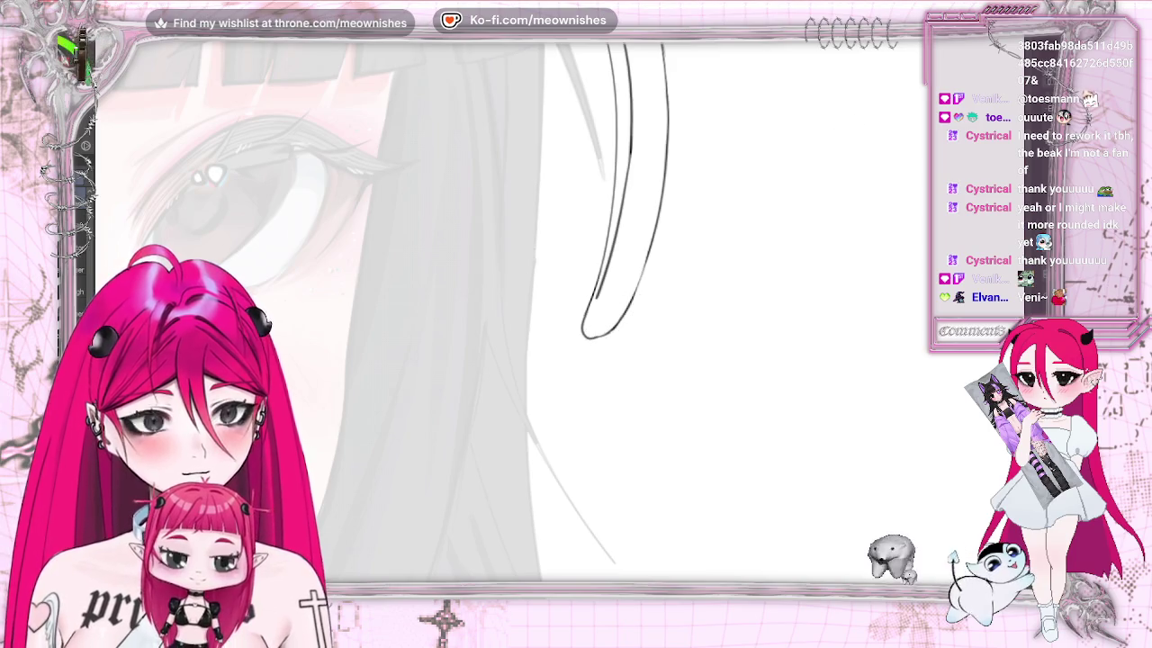
scroll(594, 331, down, 2)
scroll(594, 331, down, 3)
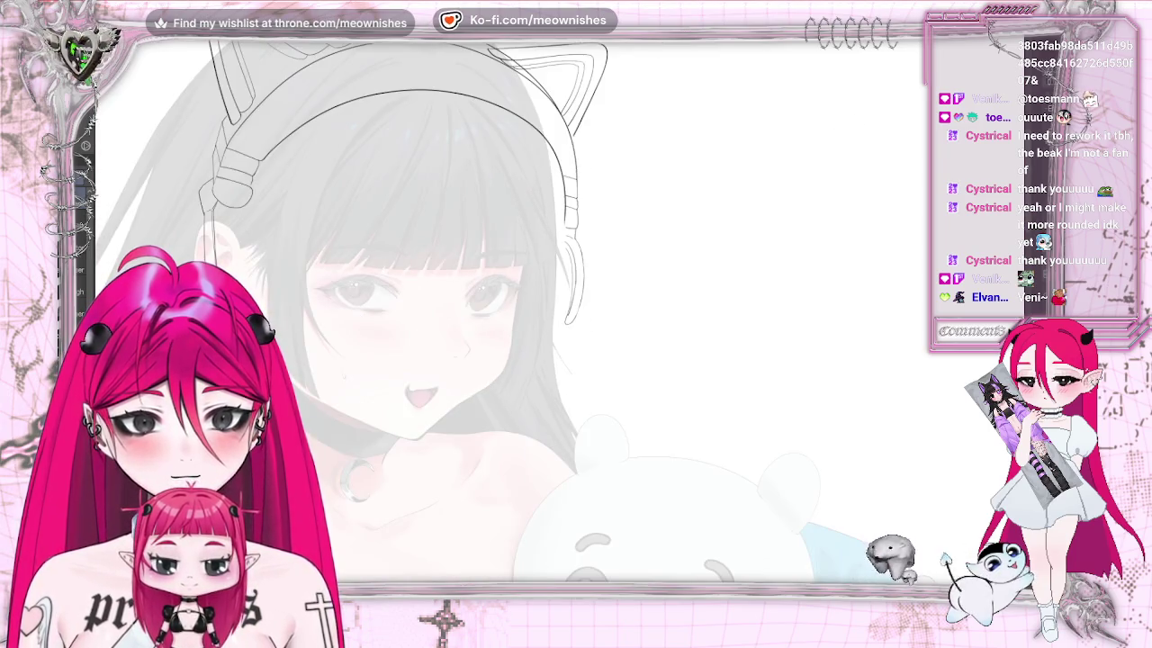
Restore the earcup line art and check the drawing in mirrored view, then flip back
key(ctrl+z)
scroll(554, 324, up, 2)
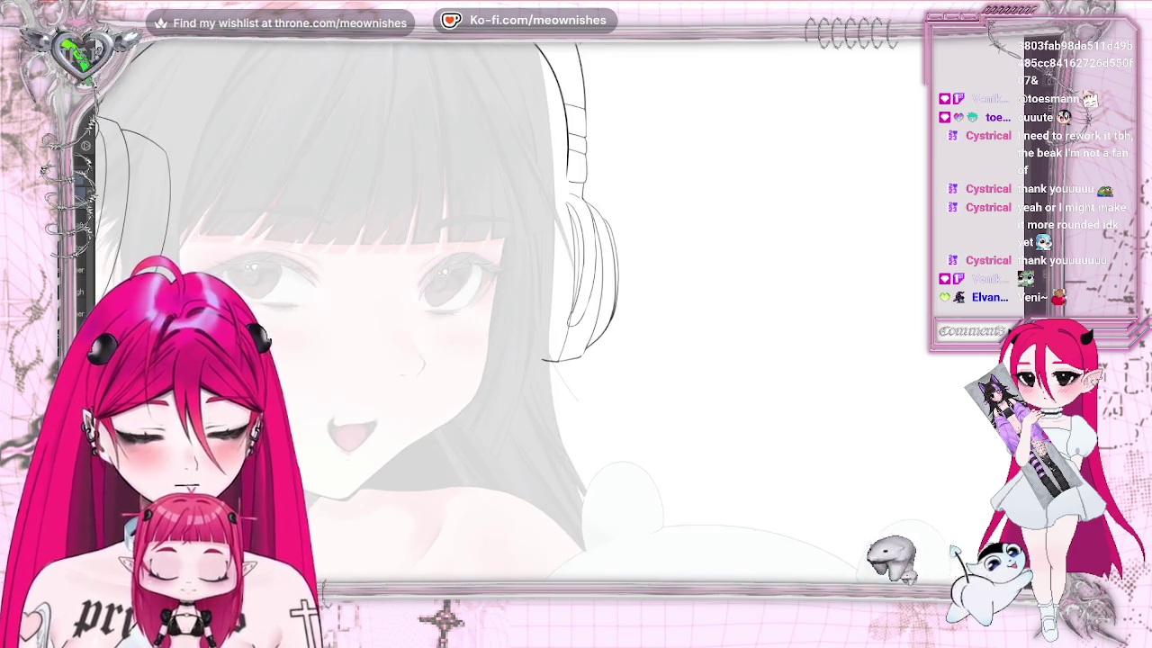
scroll(553, 324, up, 2)
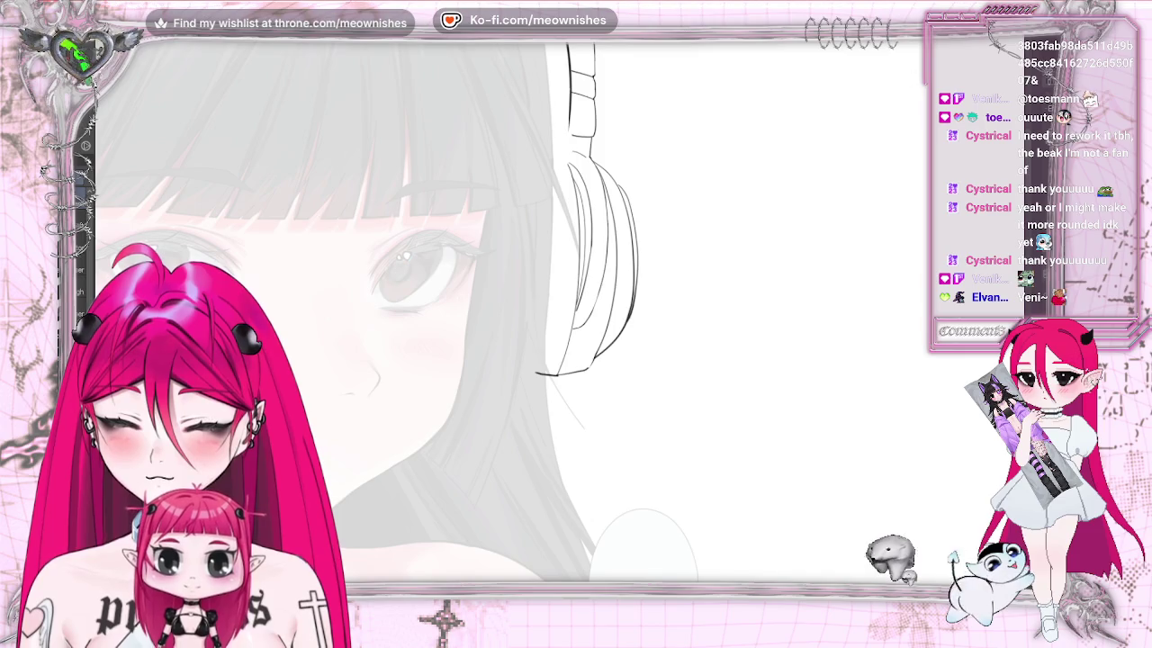
scroll(406, 257, down, 3)
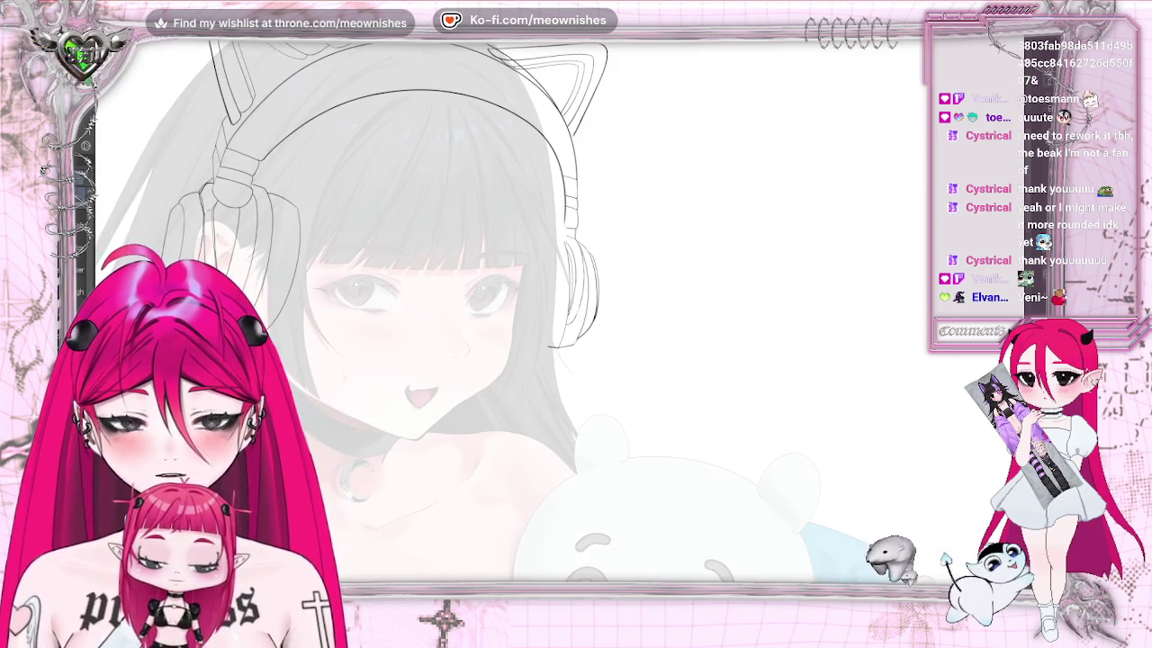
scroll(584, 336, up, 2)
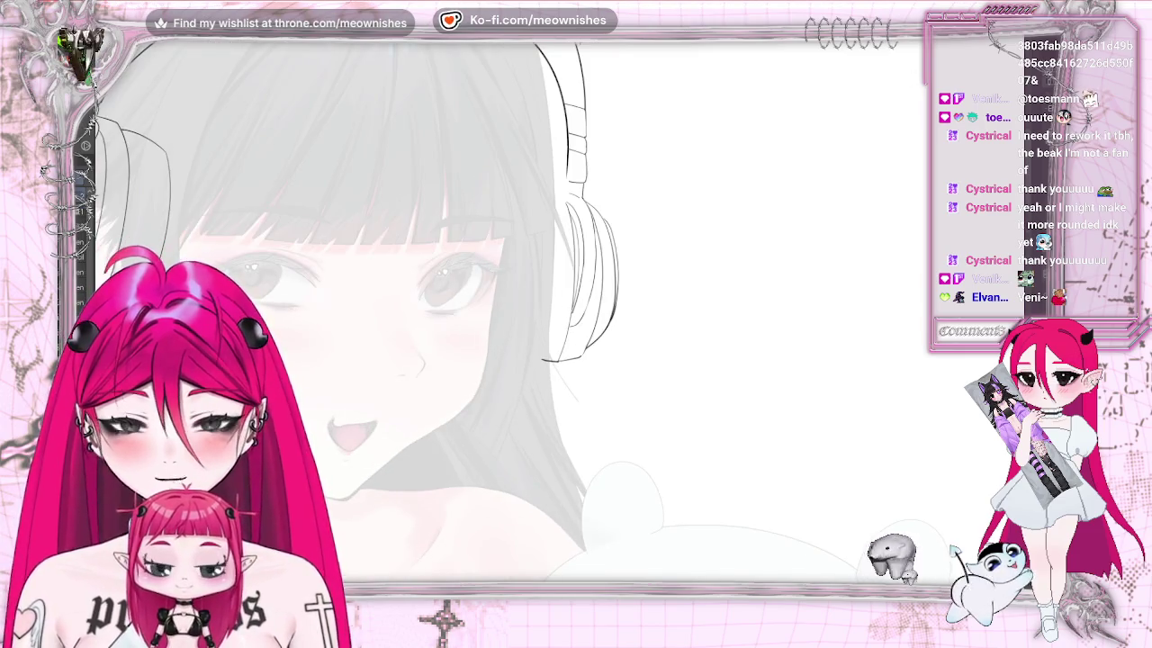
scroll(394, 127, up, 1)
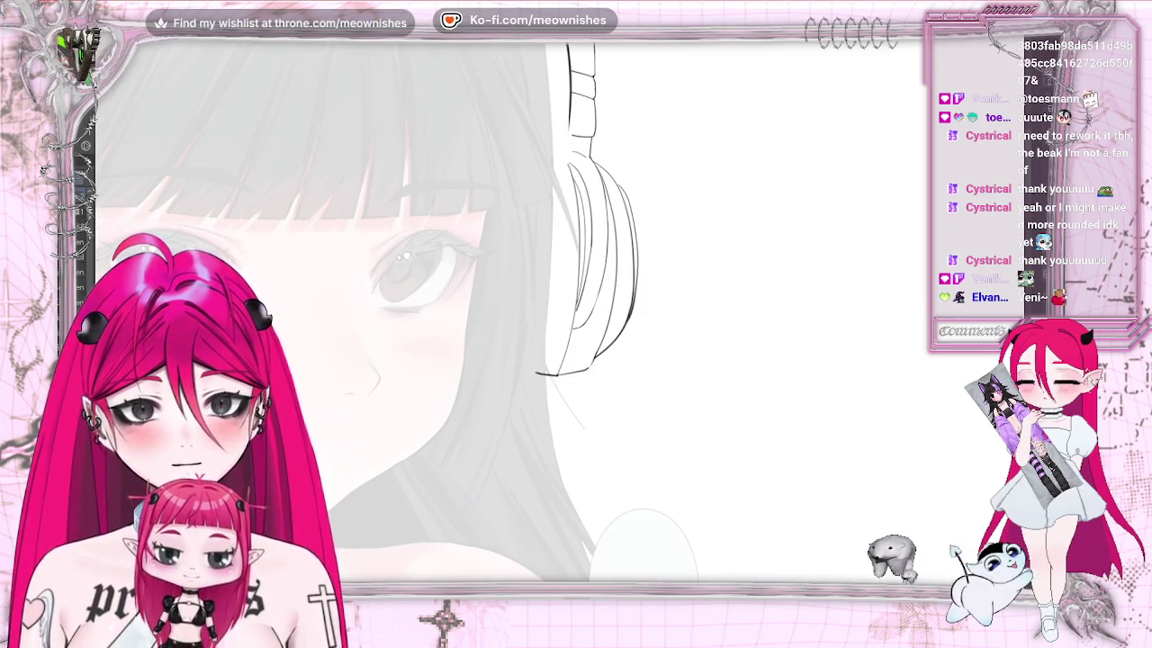
key(h)
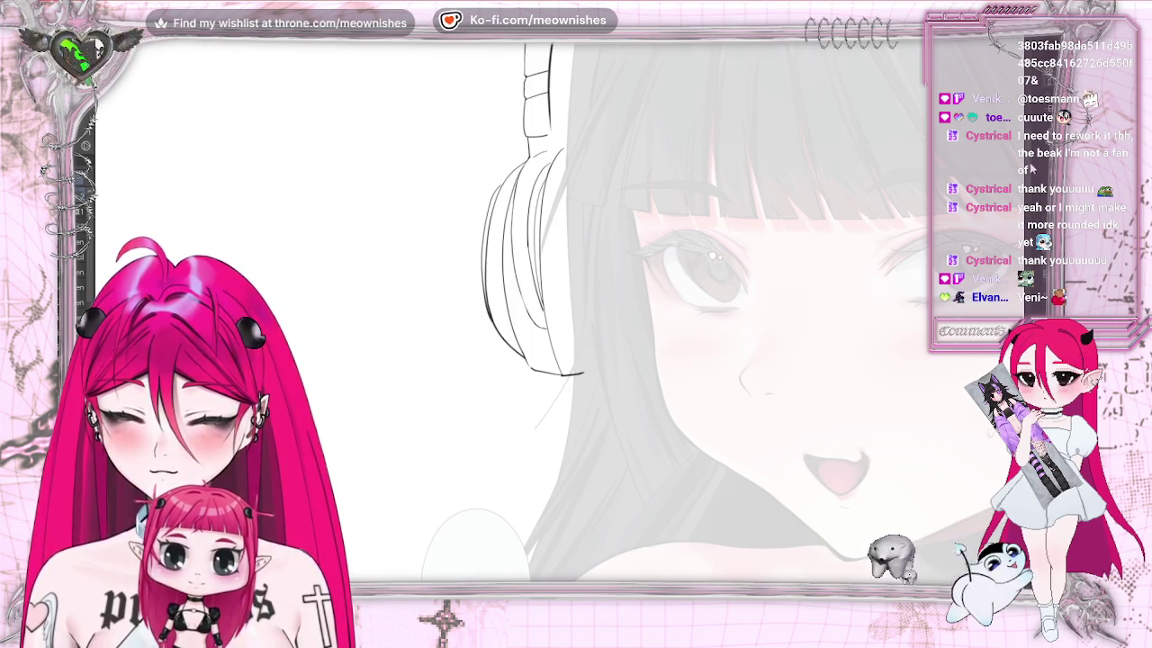
scroll(576, 315, up, 3)
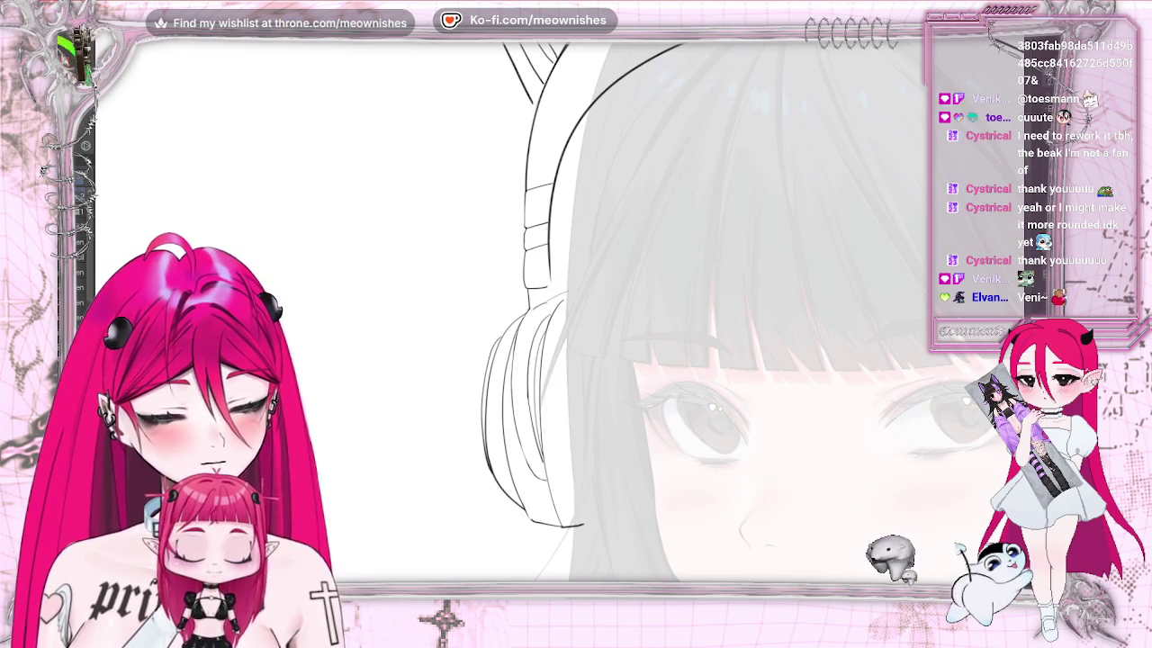
key(m)
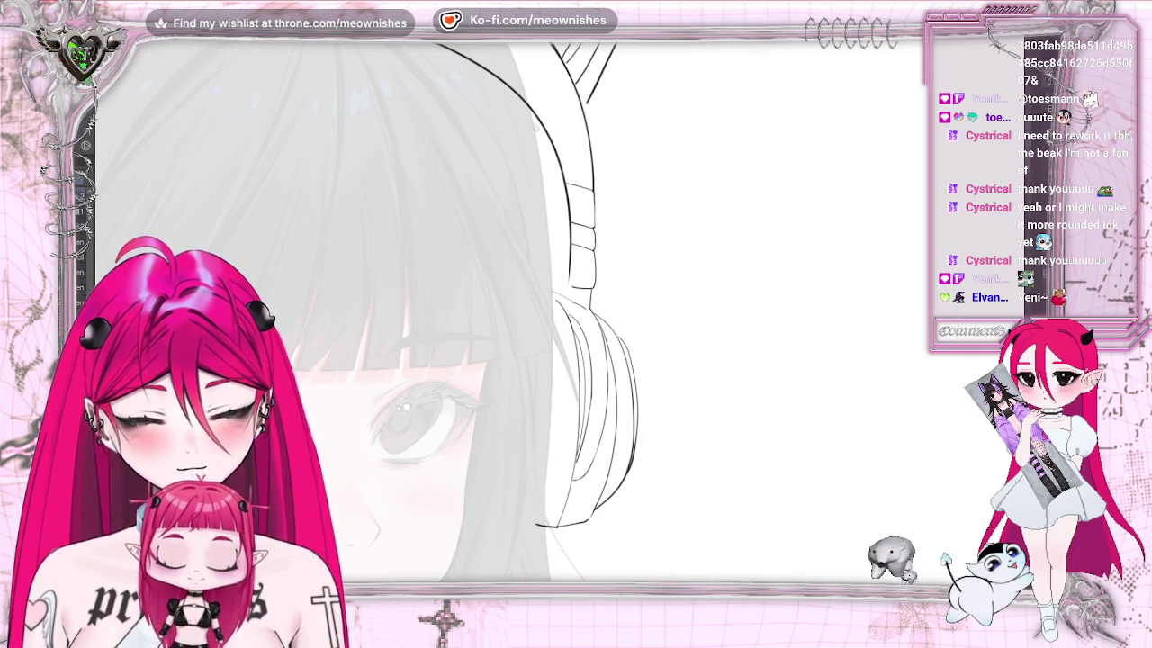
Draw and undo a test stroke along the headphone edge, then zoom to see the whole headphones
drag(535, 115, 554, 299)
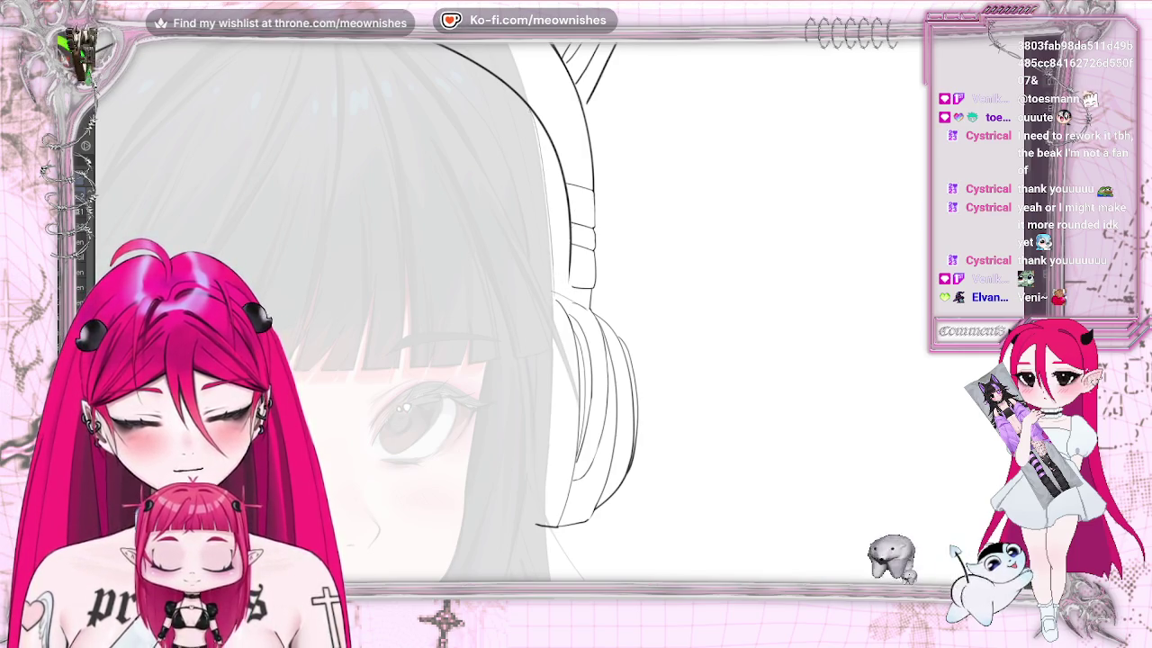
key(ctrl+z)
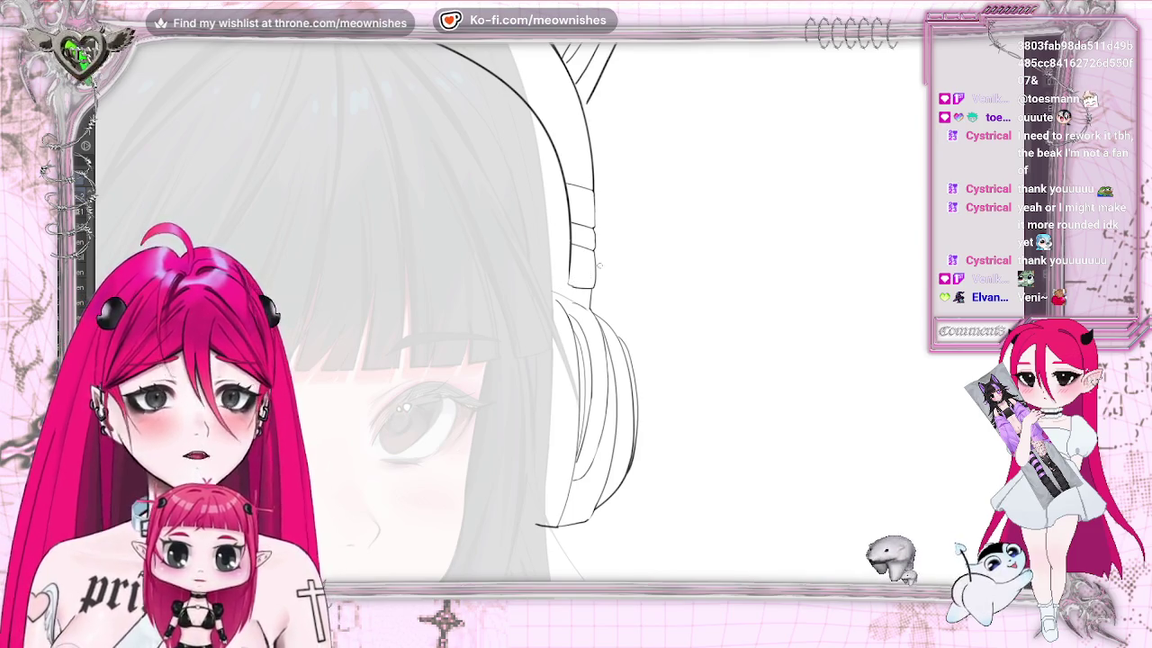
key(ctrl+minus)
key(ctrl+minus)
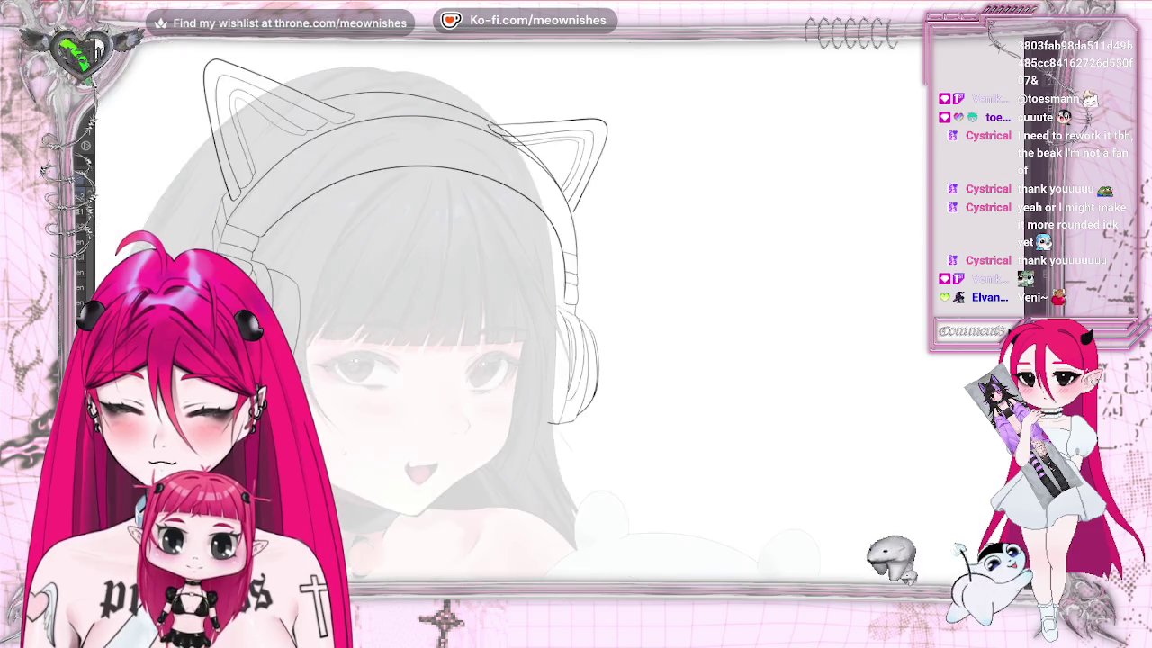
key(ctrl+minus)
key(ctrl+plus)
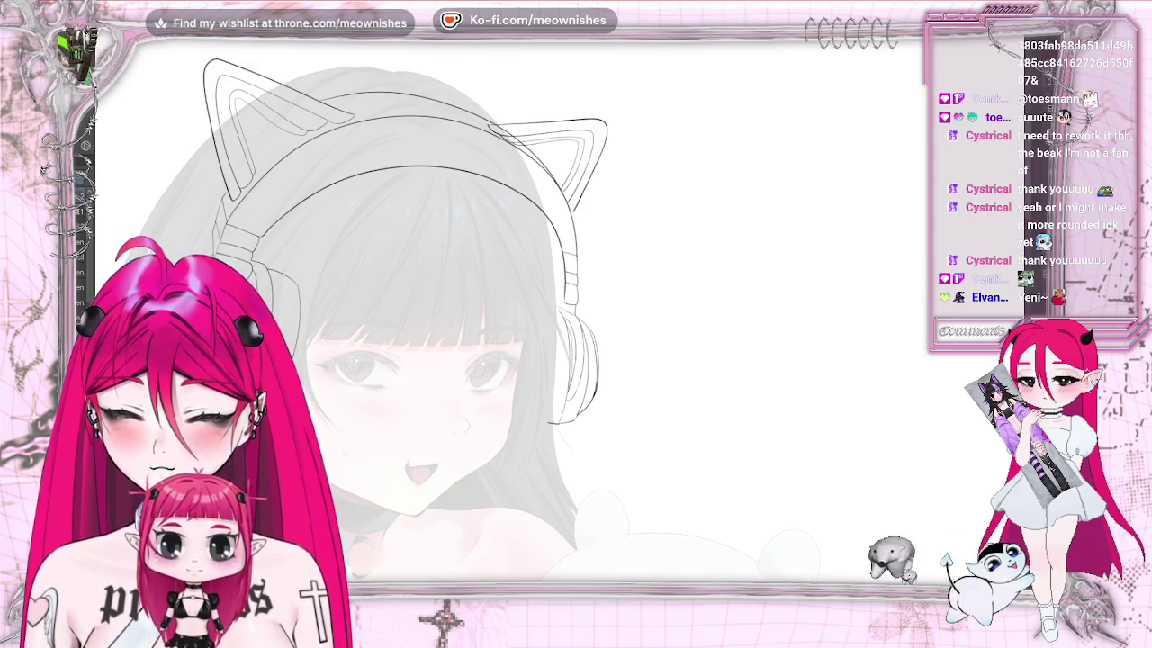
key(ctrl+minus)
key(ctrl+minus)
key(ctrl+plus)
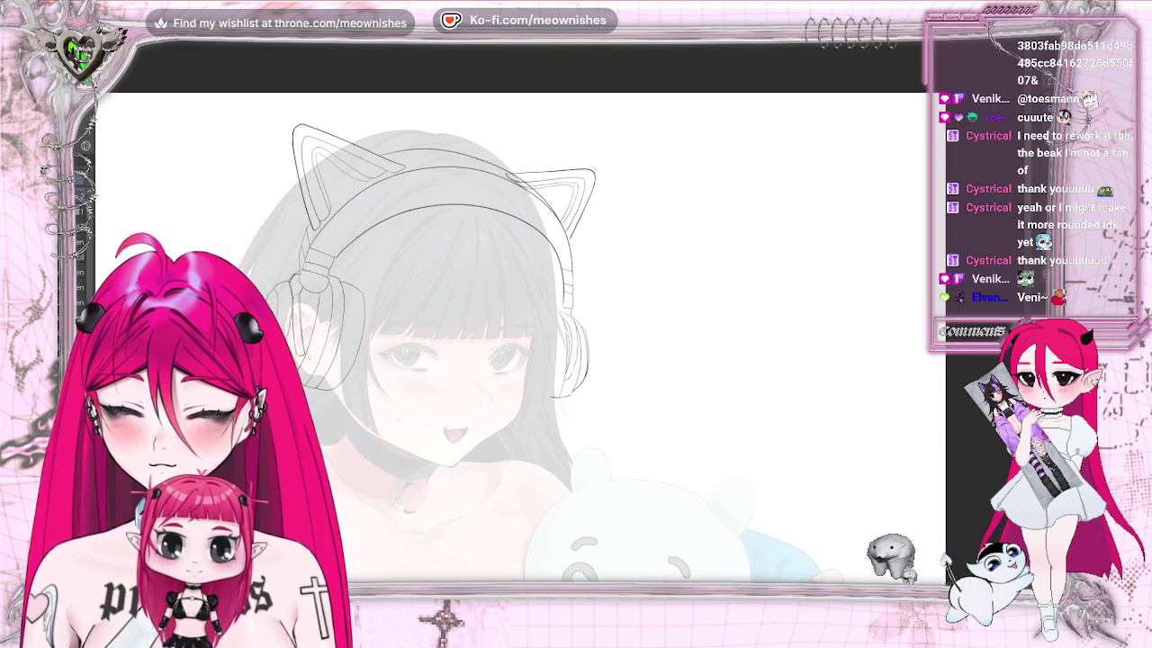
key(ctrl+plus)
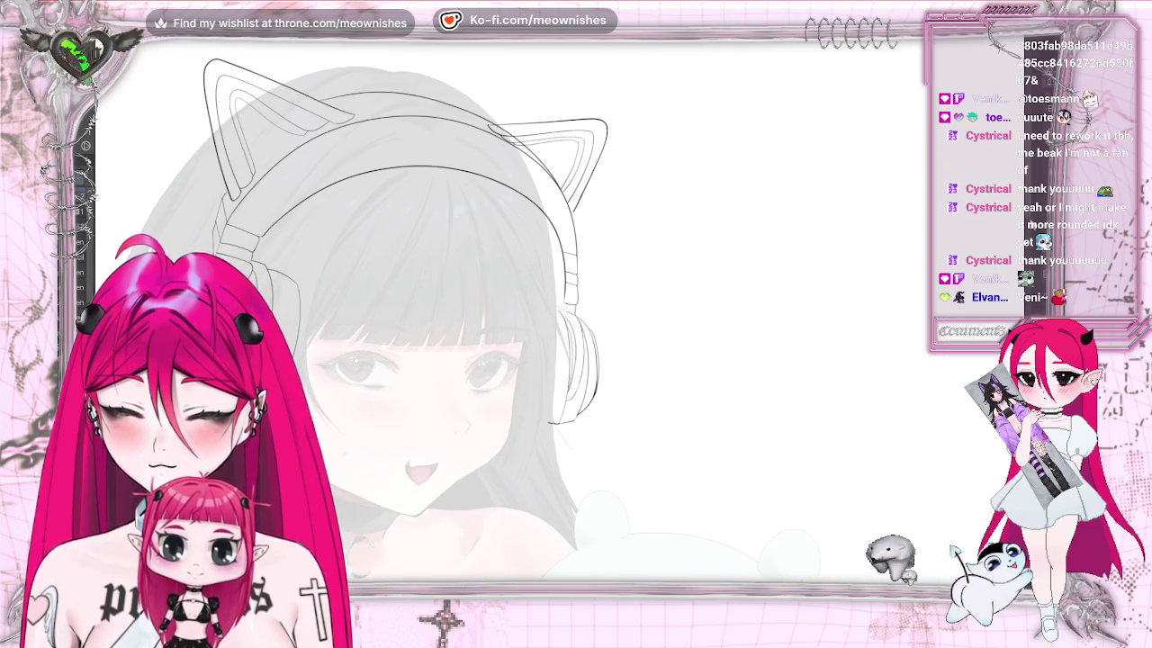
scroll(513, 311, up, 2)
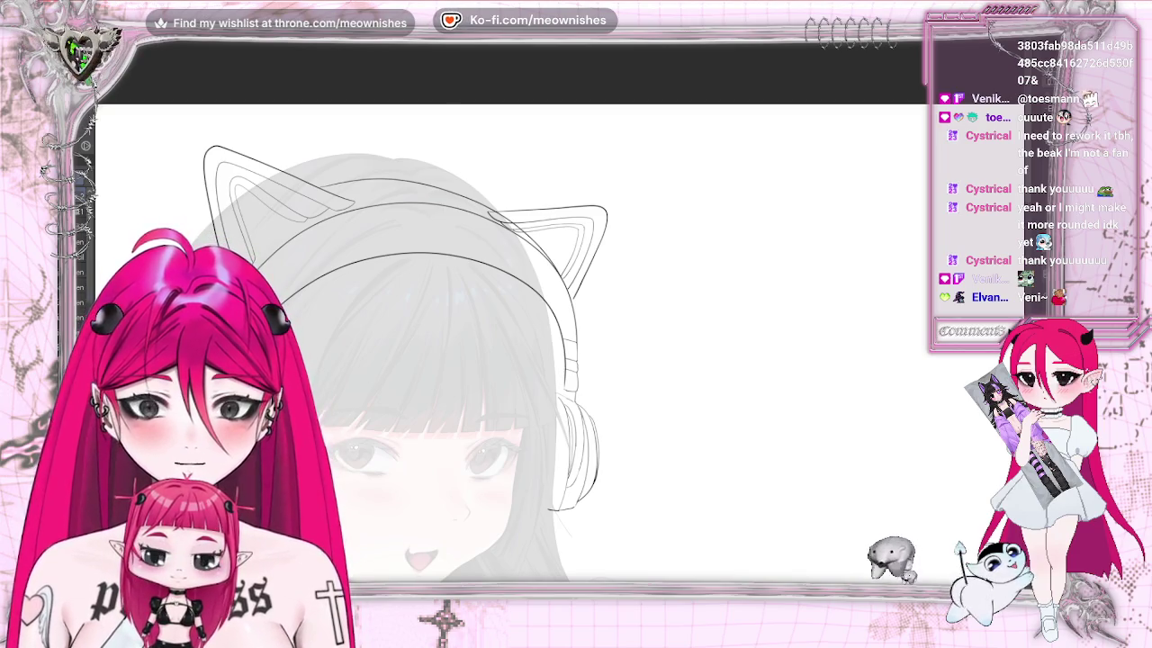
key(ctrl+z)
key(ctrl+y)
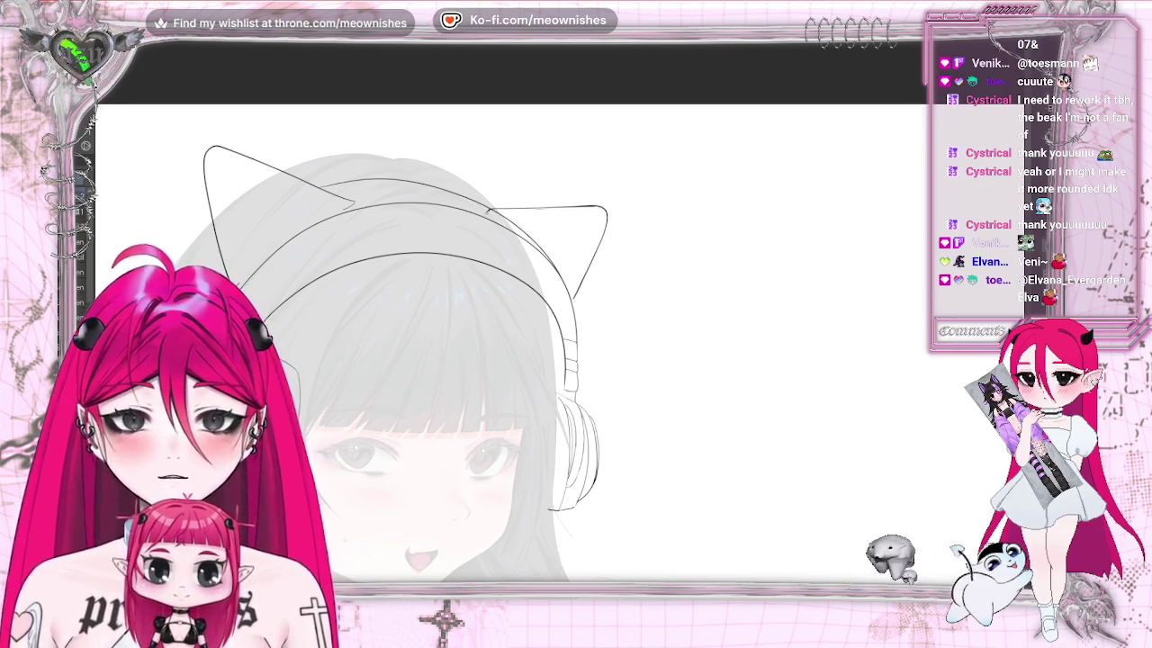
Trace the right ear's inner contour along its top edge and down the side, redoing bad strokes
drag(559, 226, 531, 227)
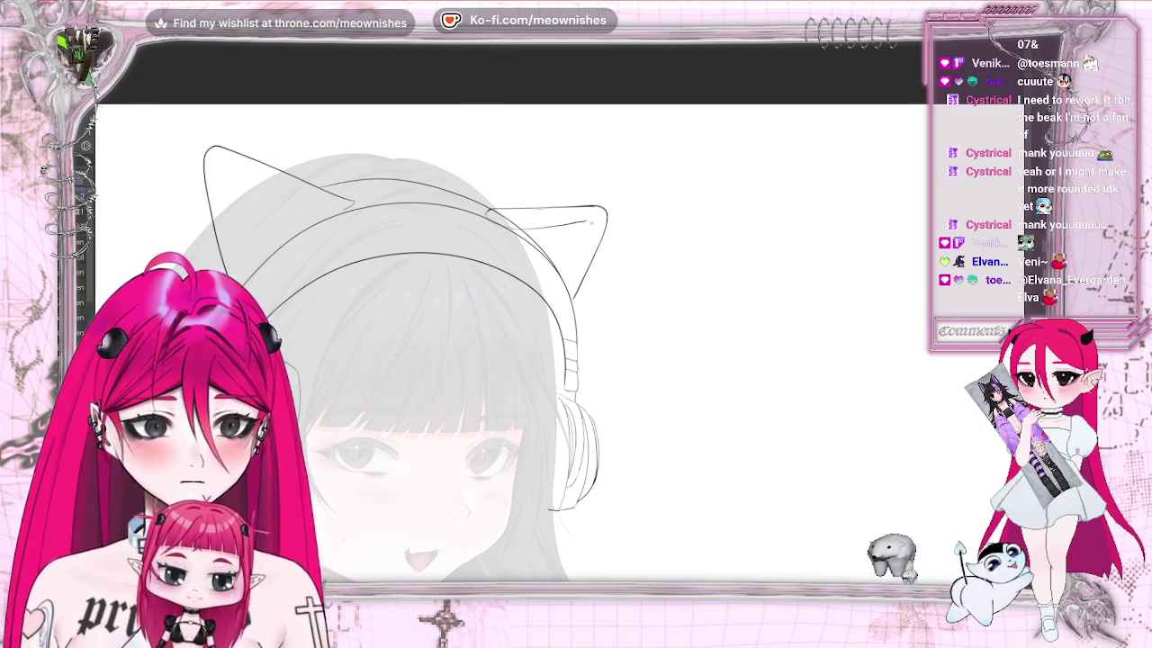
scroll(558, 360, up, 5)
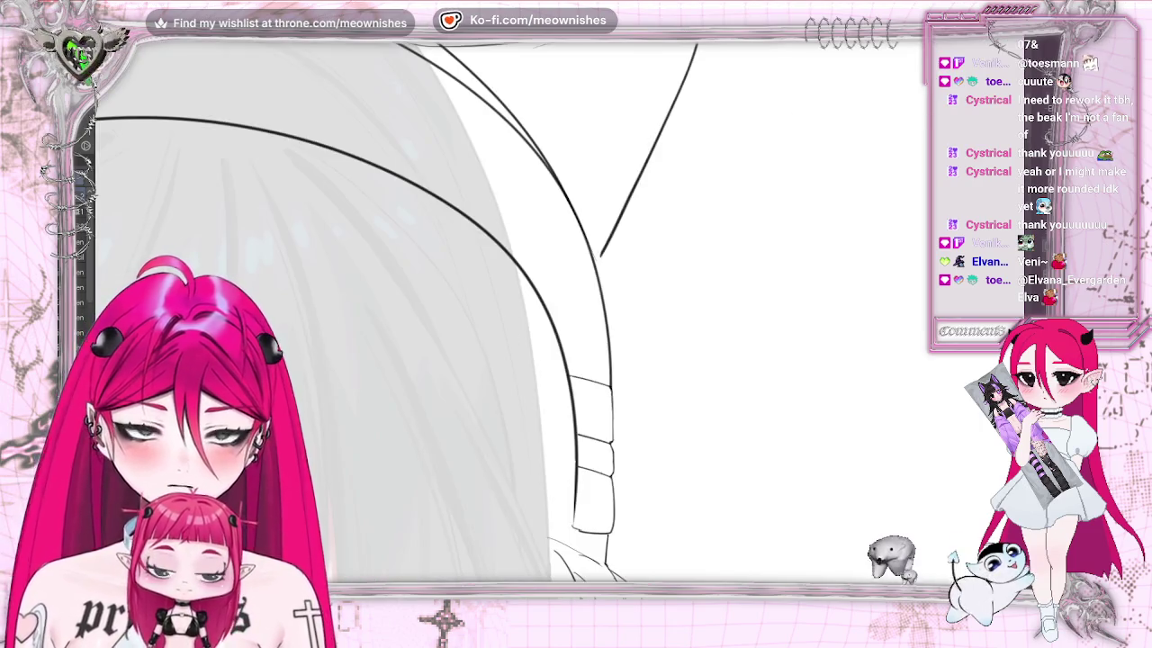
scroll(248, 63, up, 5)
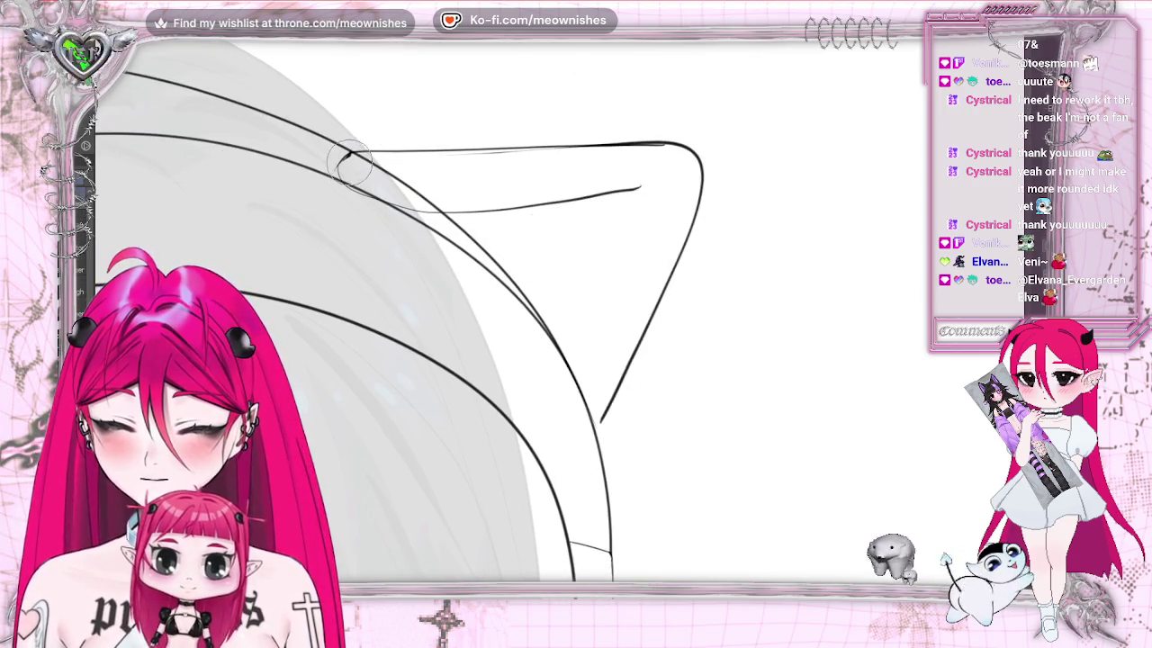
key(ctrl+z)
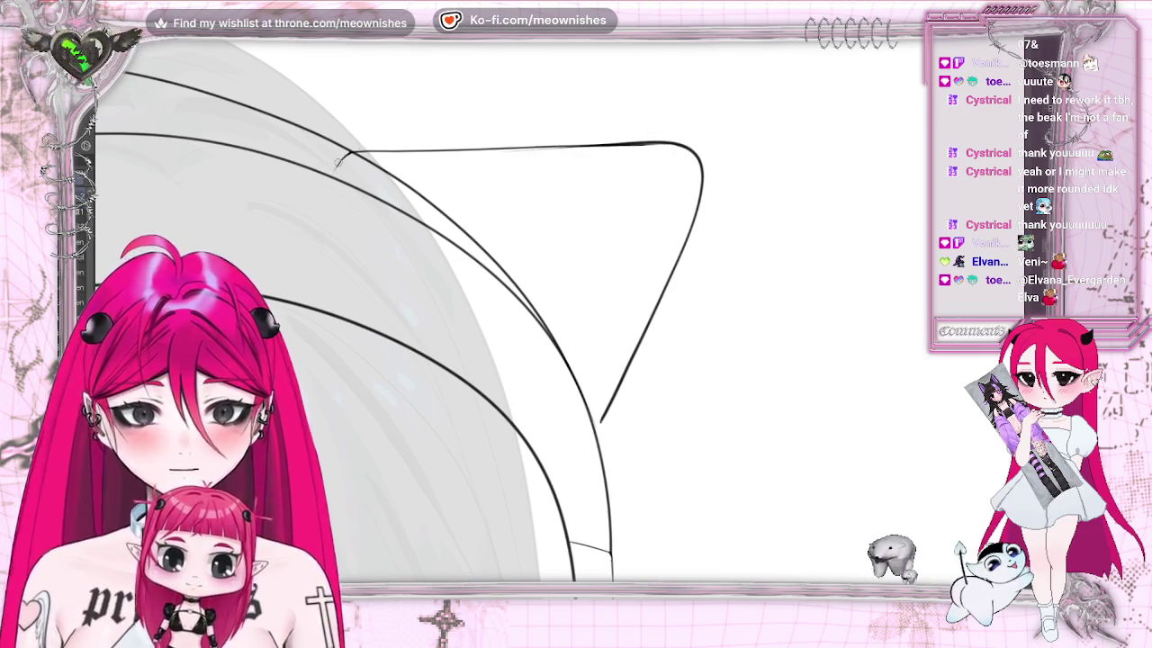
drag(336, 167, 385, 192)
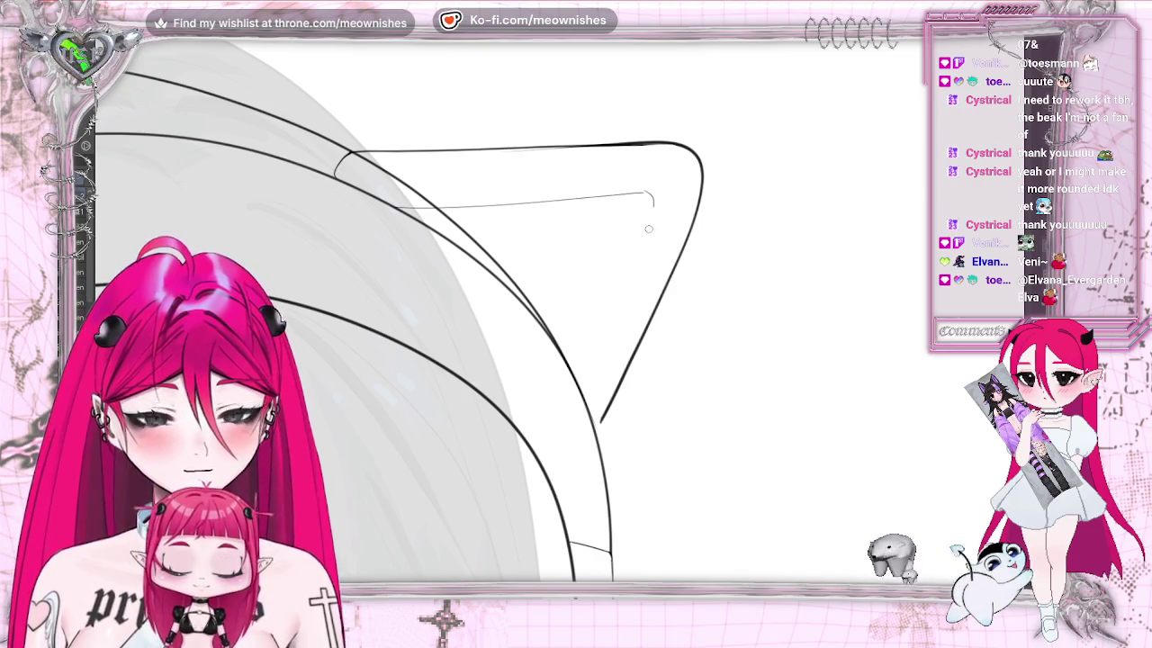
drag(644, 190, 603, 308)
key(ctrl+z)
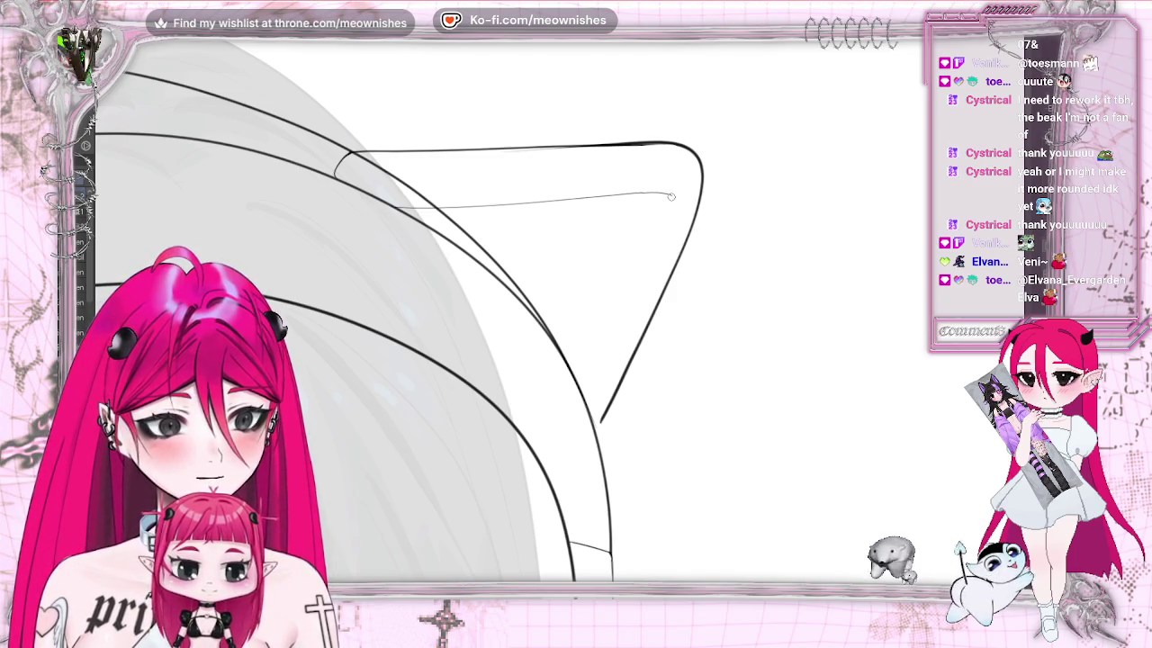
drag(671, 196, 598, 331)
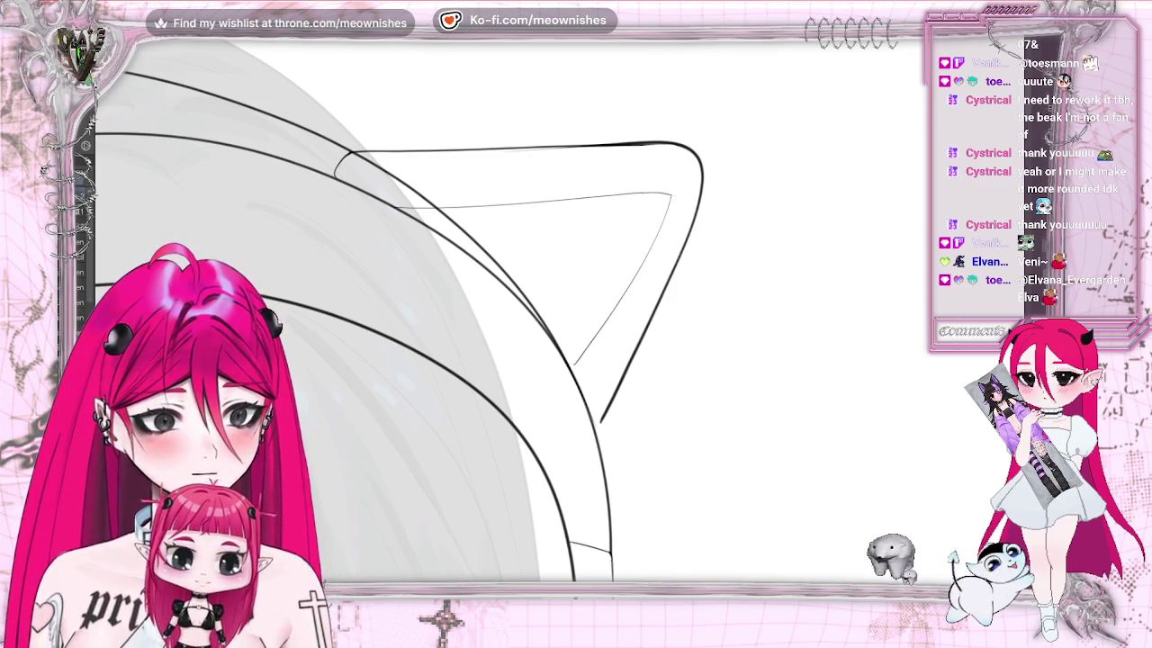
scroll(513, 360, down, 5)
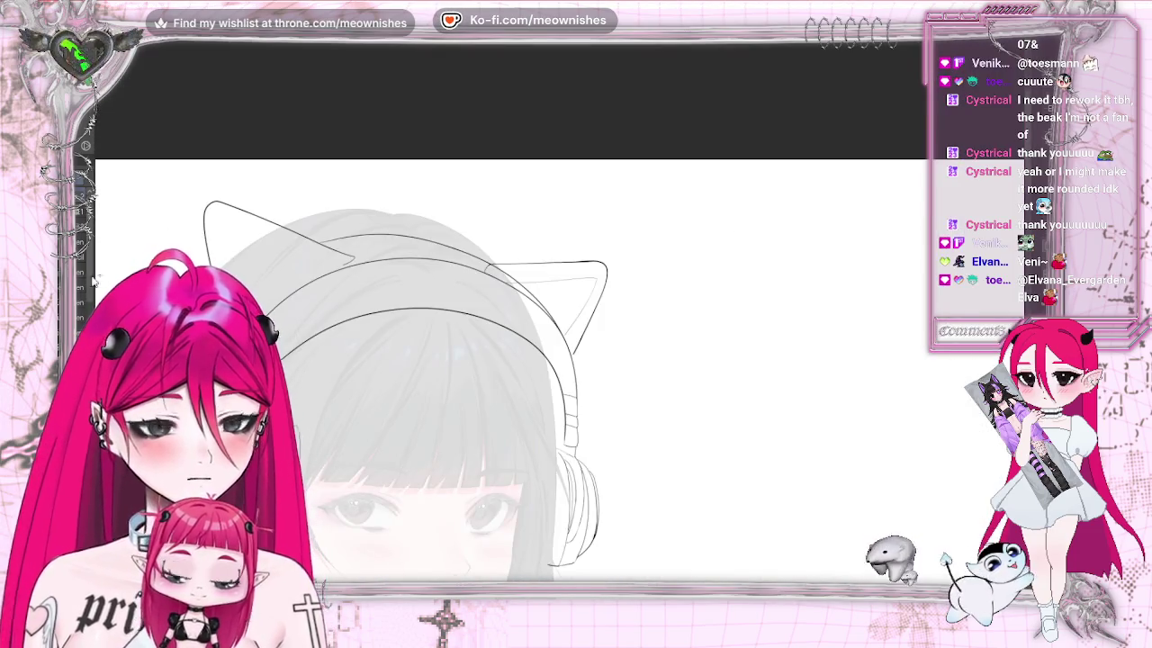
Undo the rough ear lines, mirror the view, and erase and redraw the ear's upper outline
key(ctrl+z)
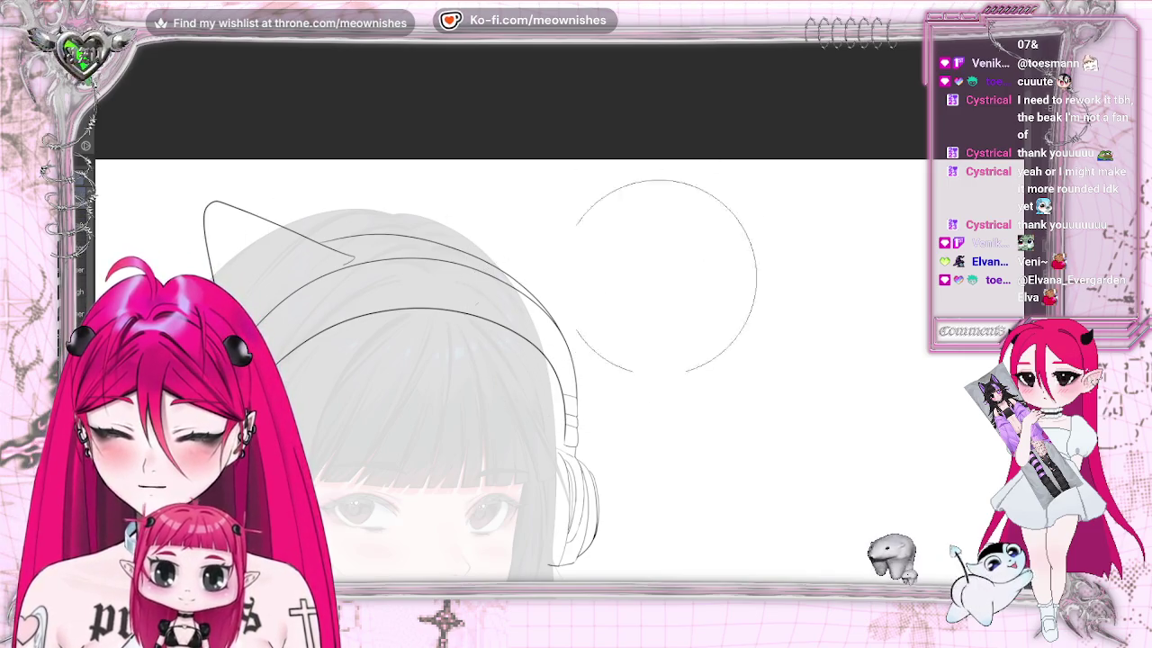
key(ctrl+z)
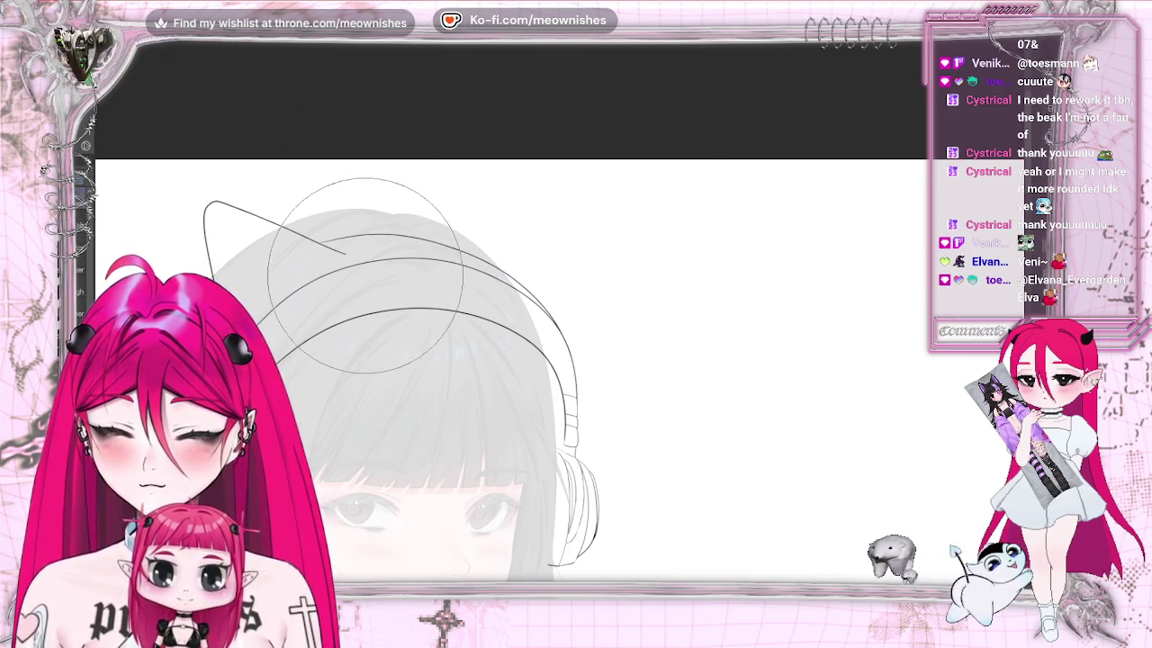
key(m)
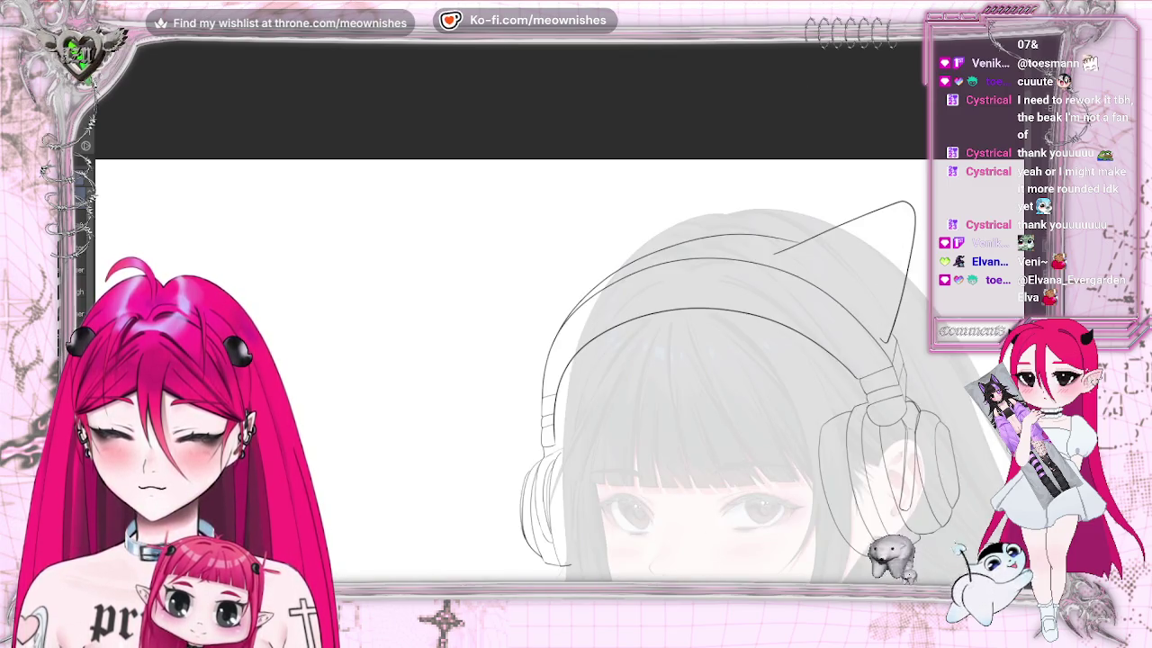
scroll(510, 369, right, 2)
scroll(510, 331, up, 2)
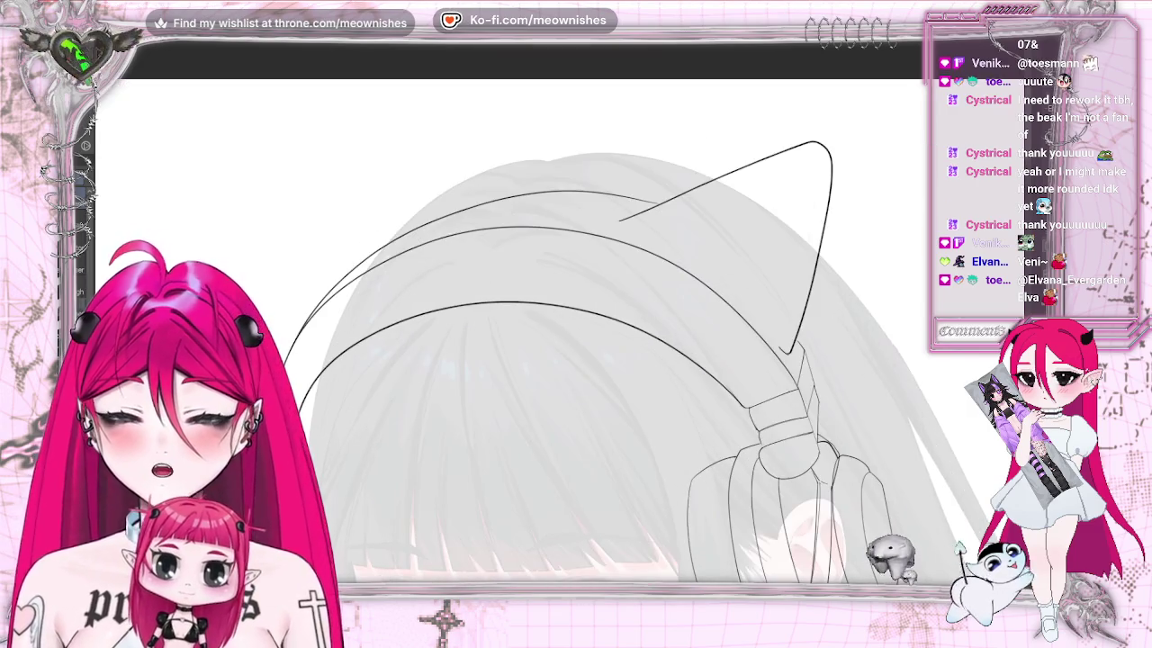
drag(636, 225, 770, 151)
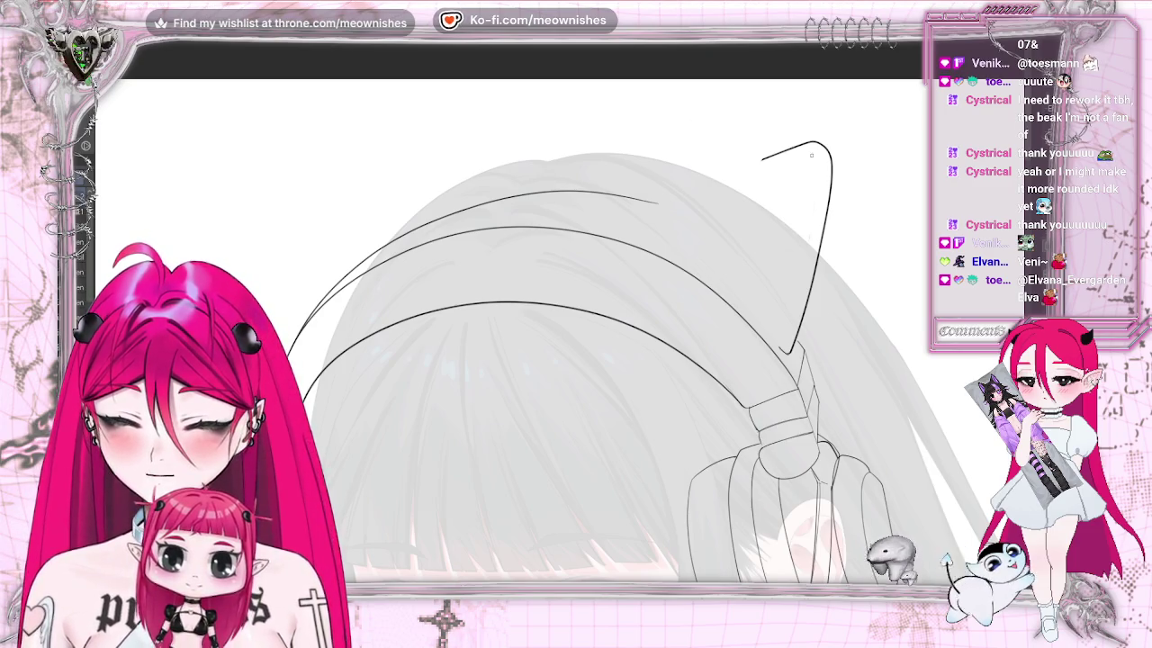
drag(760, 158, 617, 229)
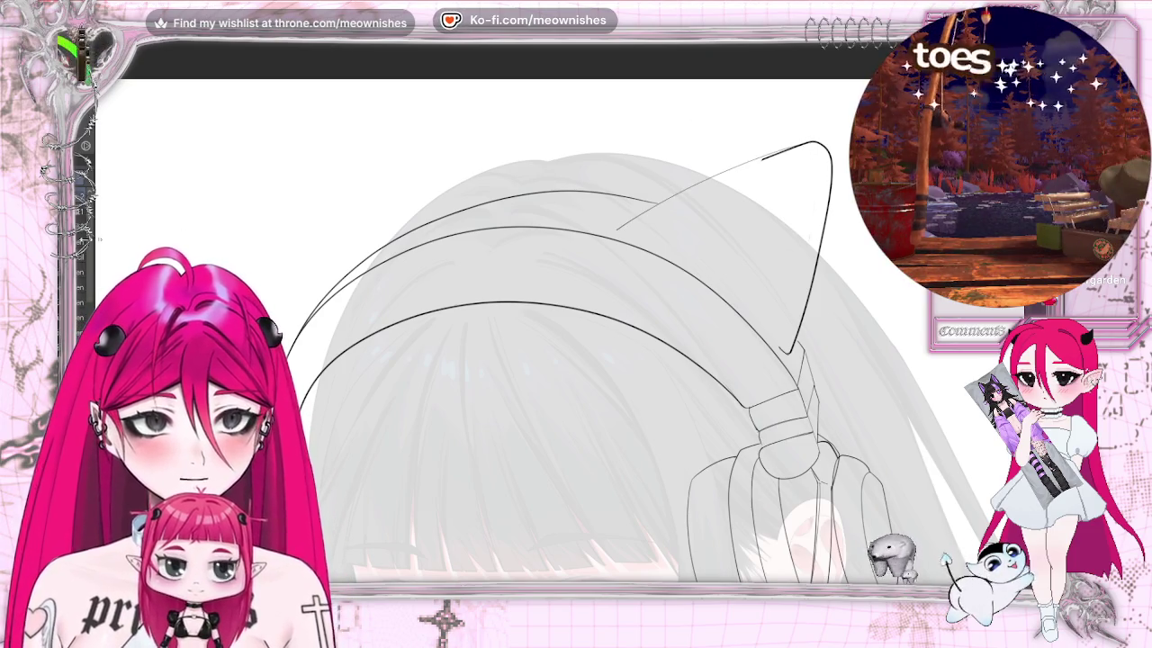
drag(720, 176, 815, 144)
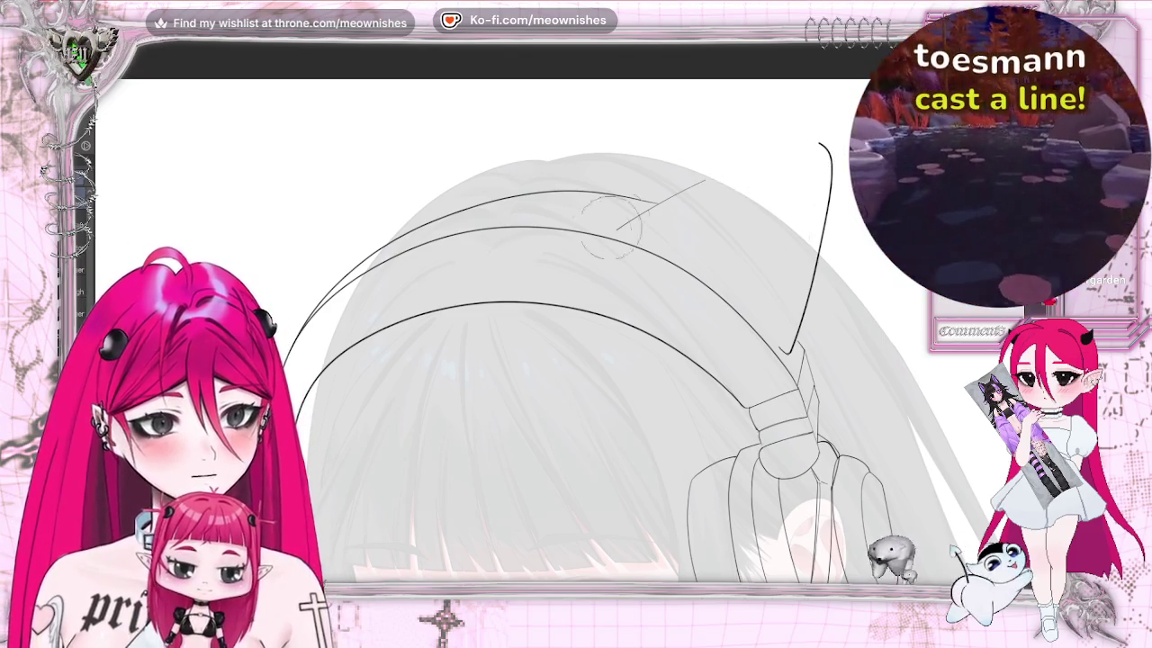
drag(612, 225, 677, 174)
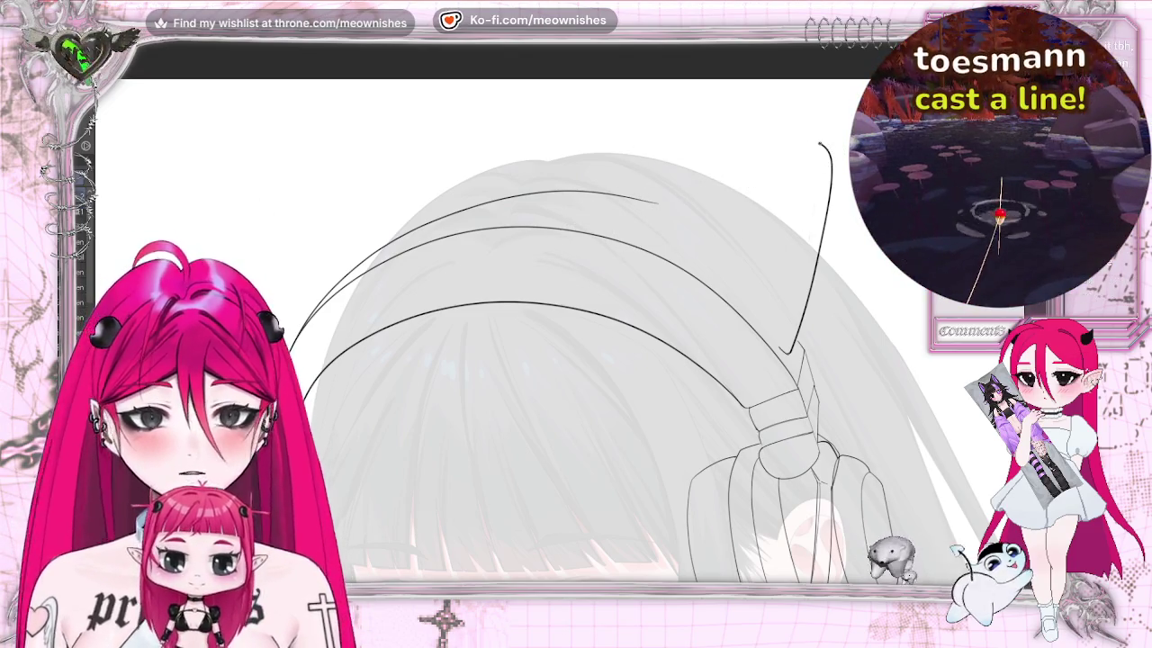
drag(819, 144, 618, 229)
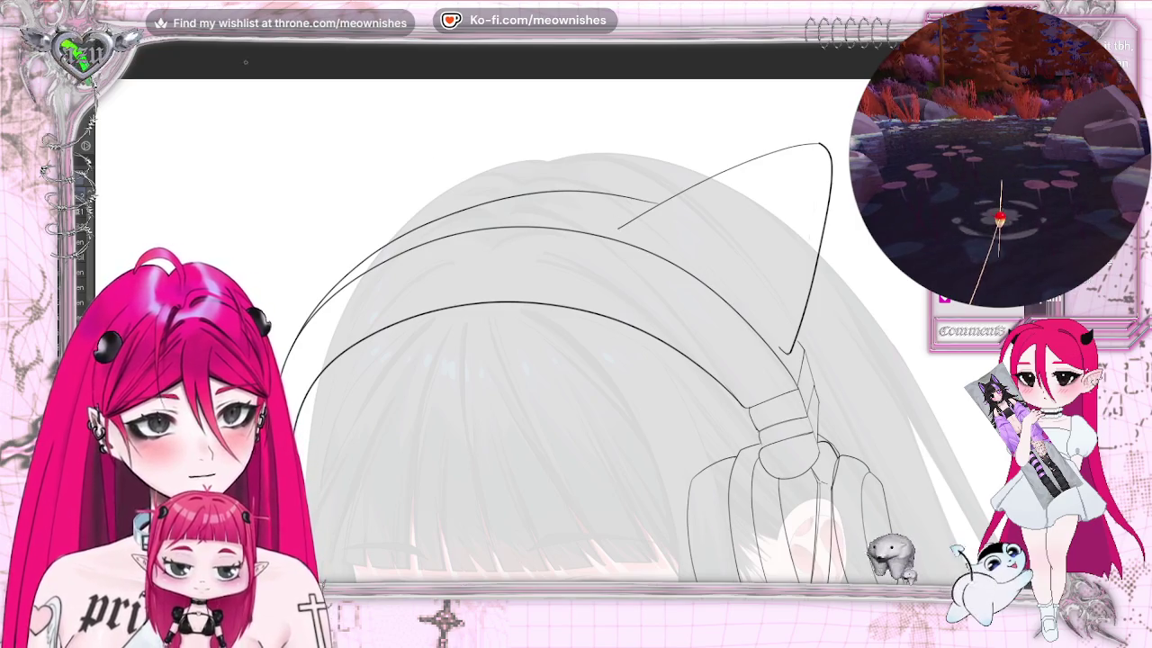
key(ctrl+z)
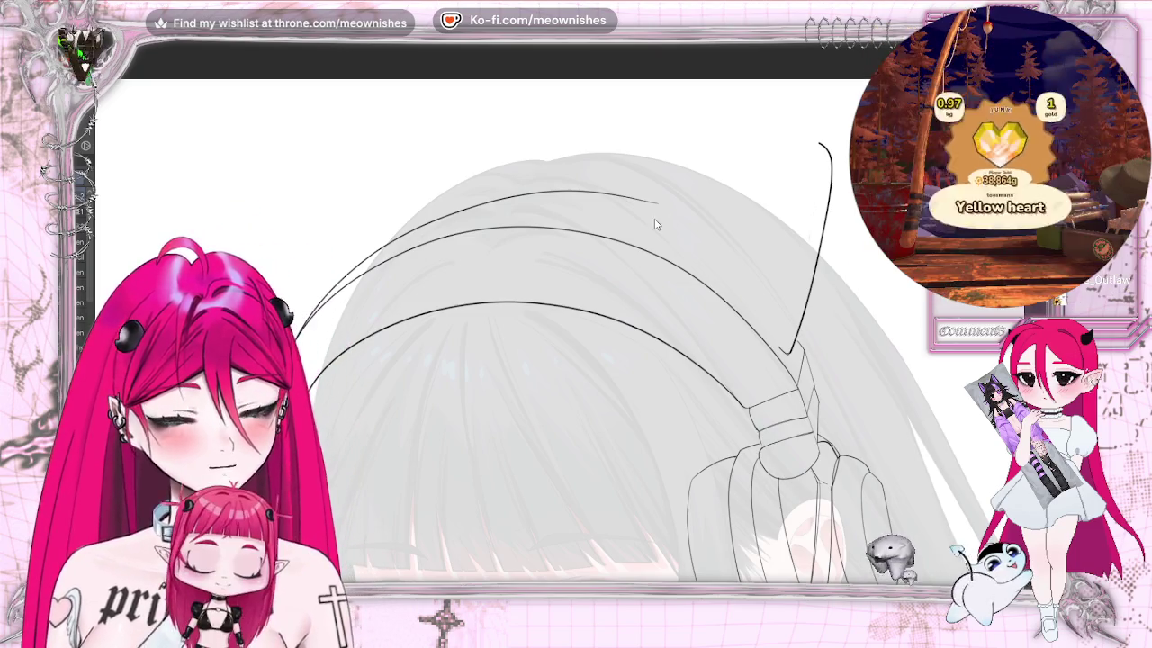
Add a small hook at the end of the upper ear curve
key(ctrl+z)
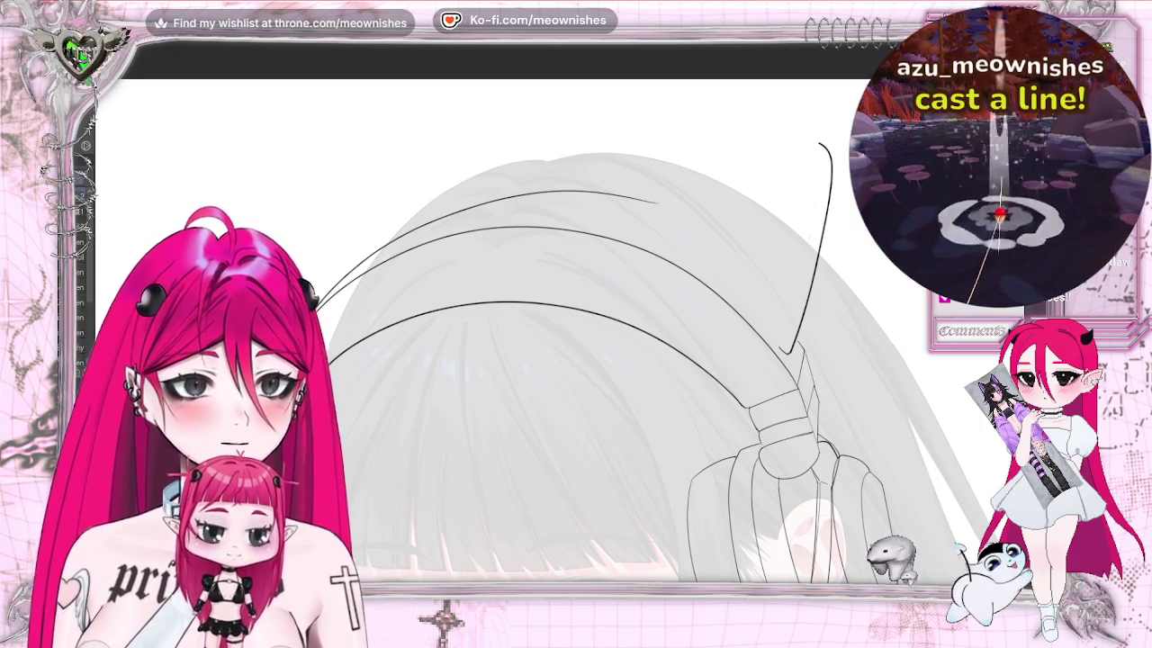
drag(650, 210, 665, 202)
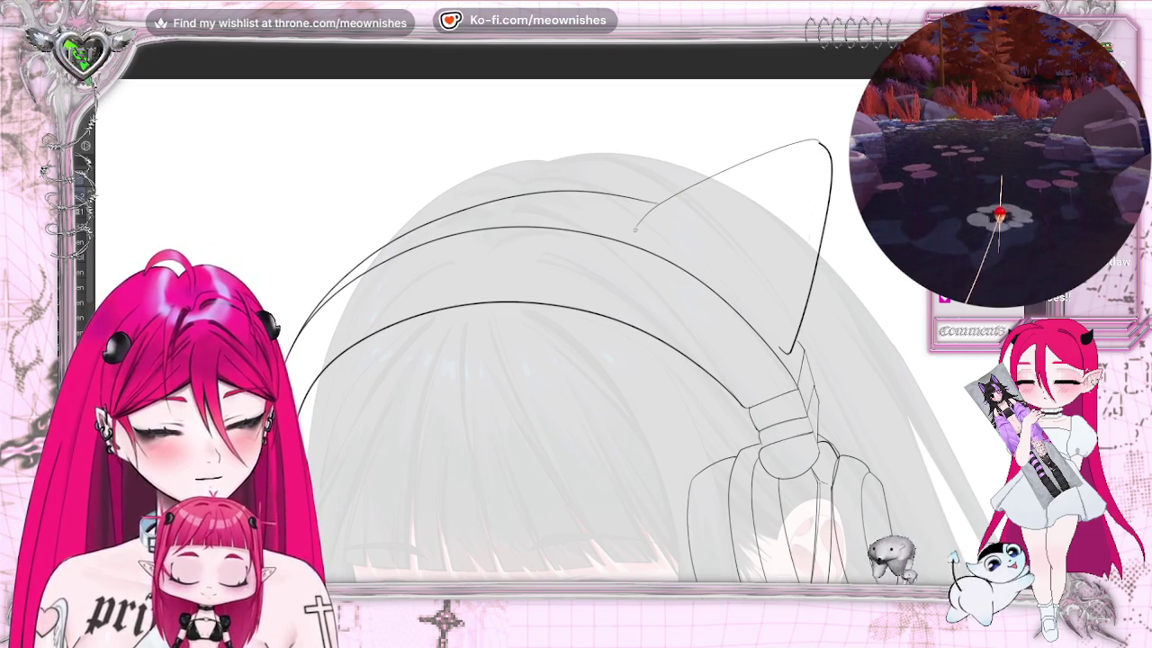
drag(636, 226, 641, 245)
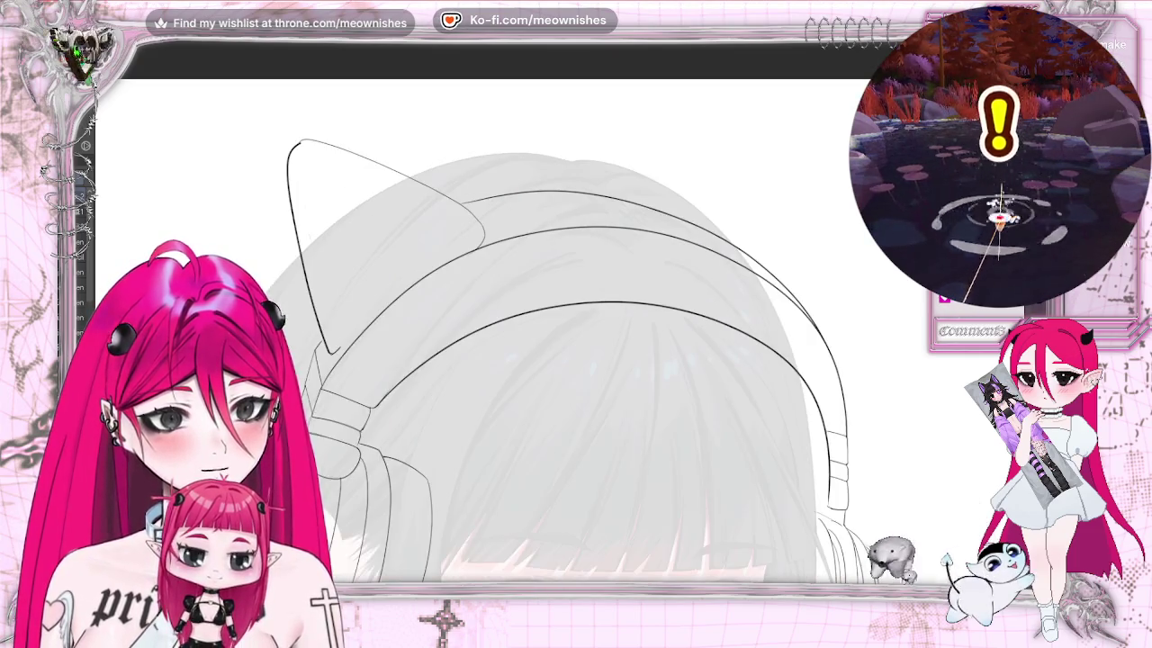
Redraw the line along the band's top, then draw the second cat ear's pointed top edge
key(h)
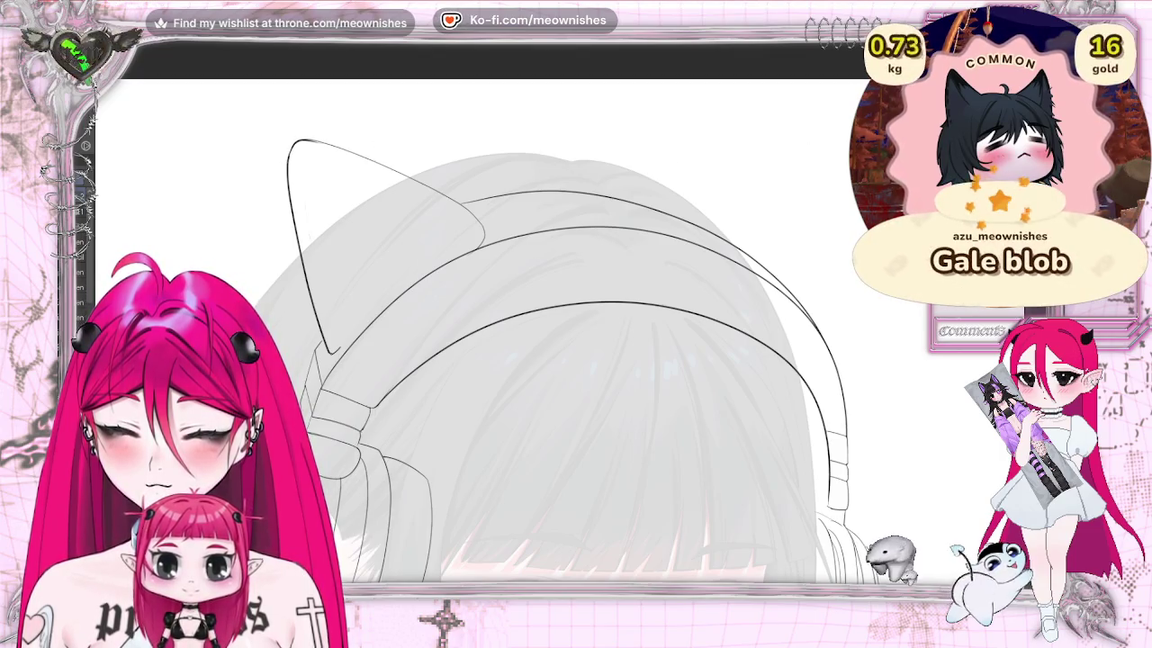
key(h)
key(ctrl+0)
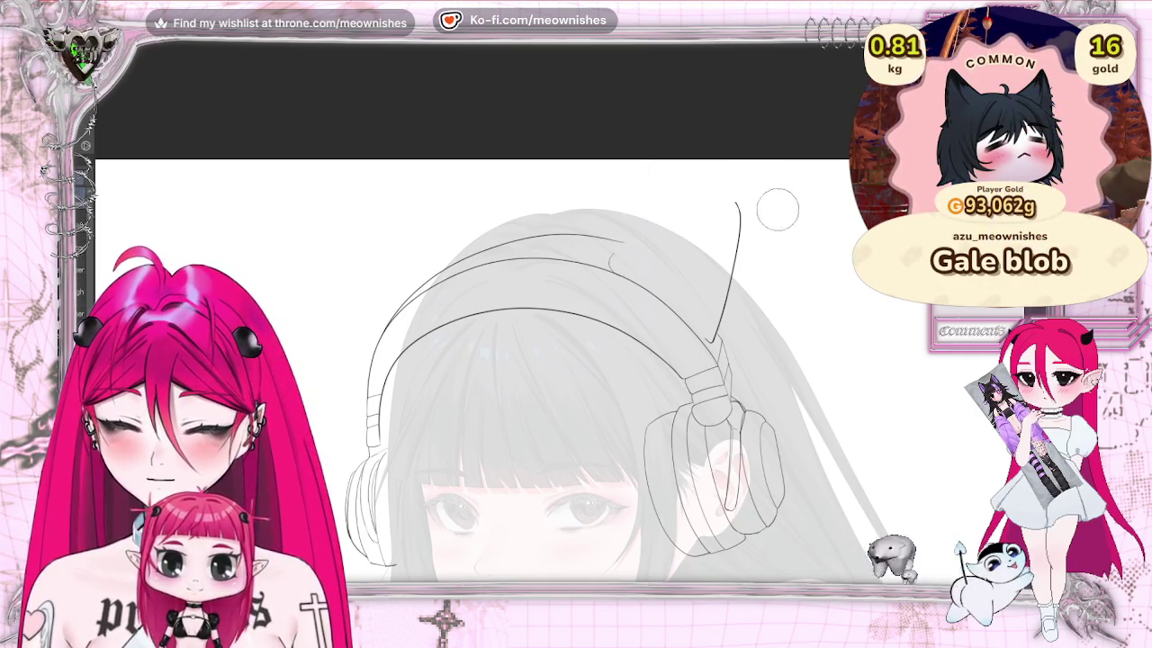
drag(741, 184, 746, 199)
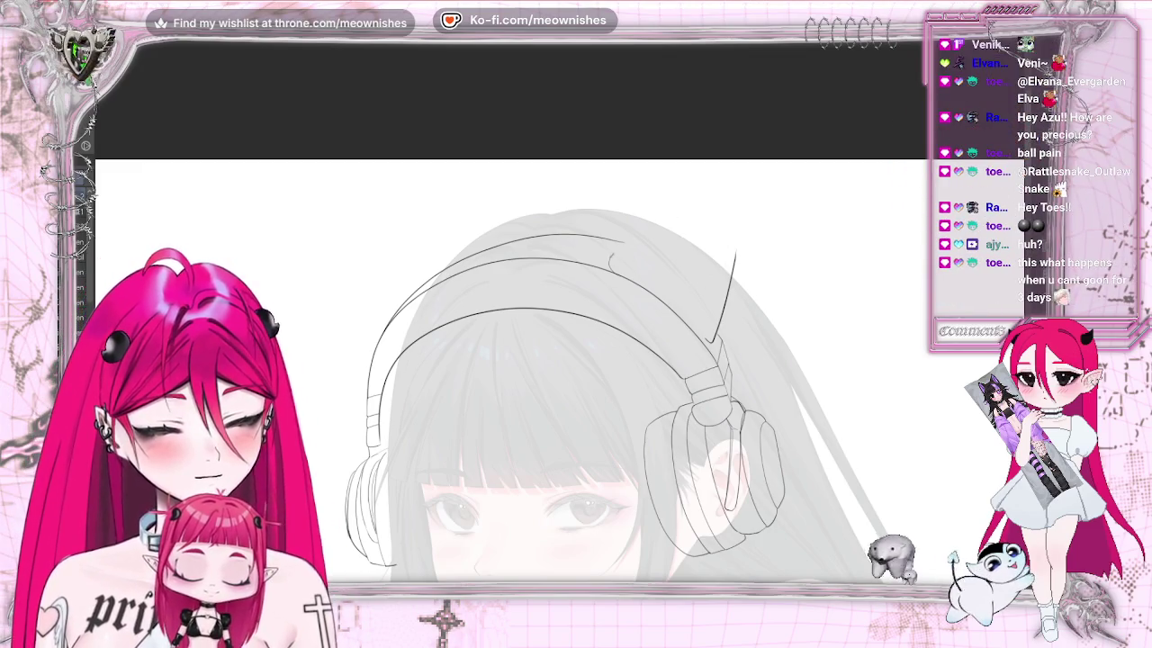
key(ctrl+z)
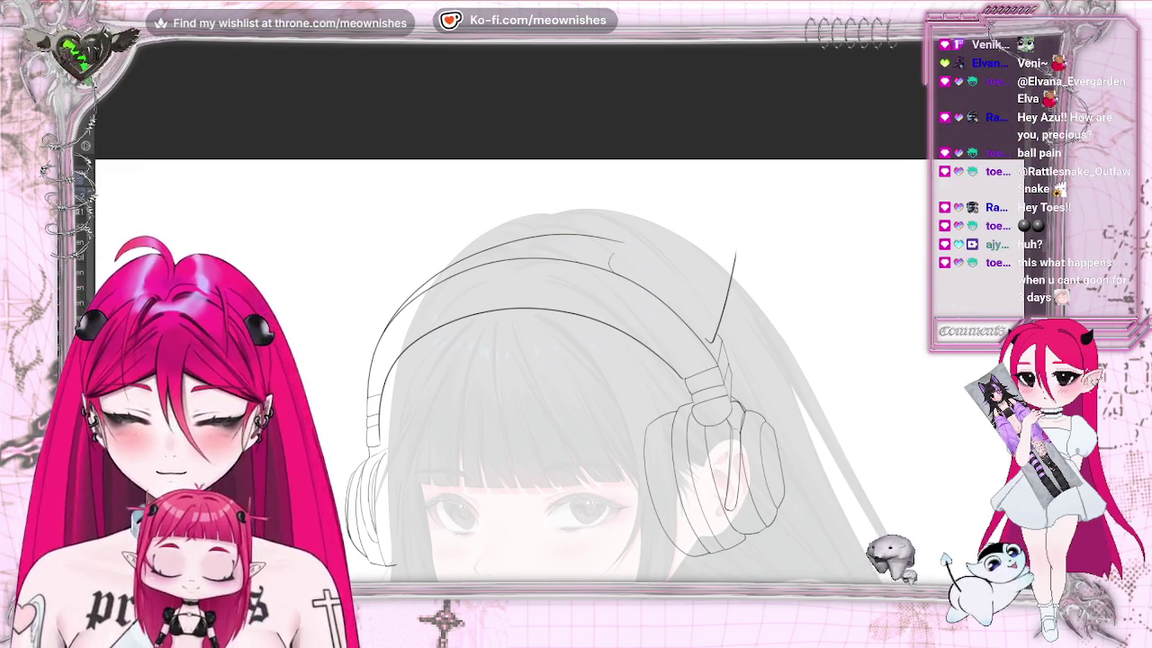
drag(716, 201, 754, 187)
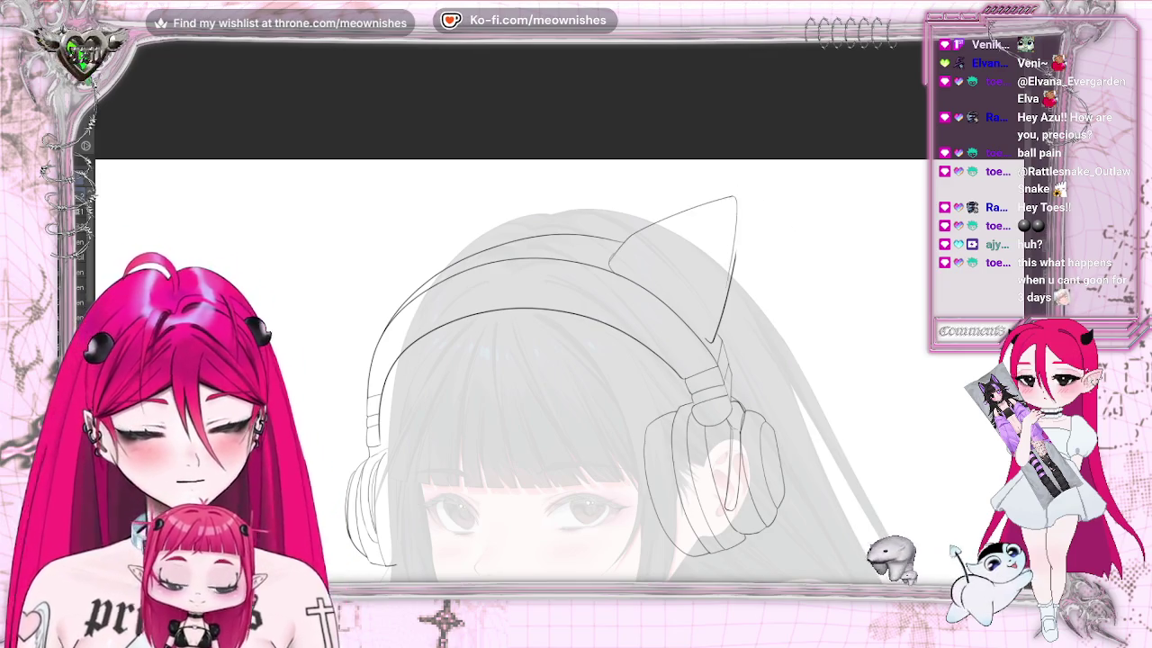
key(h)
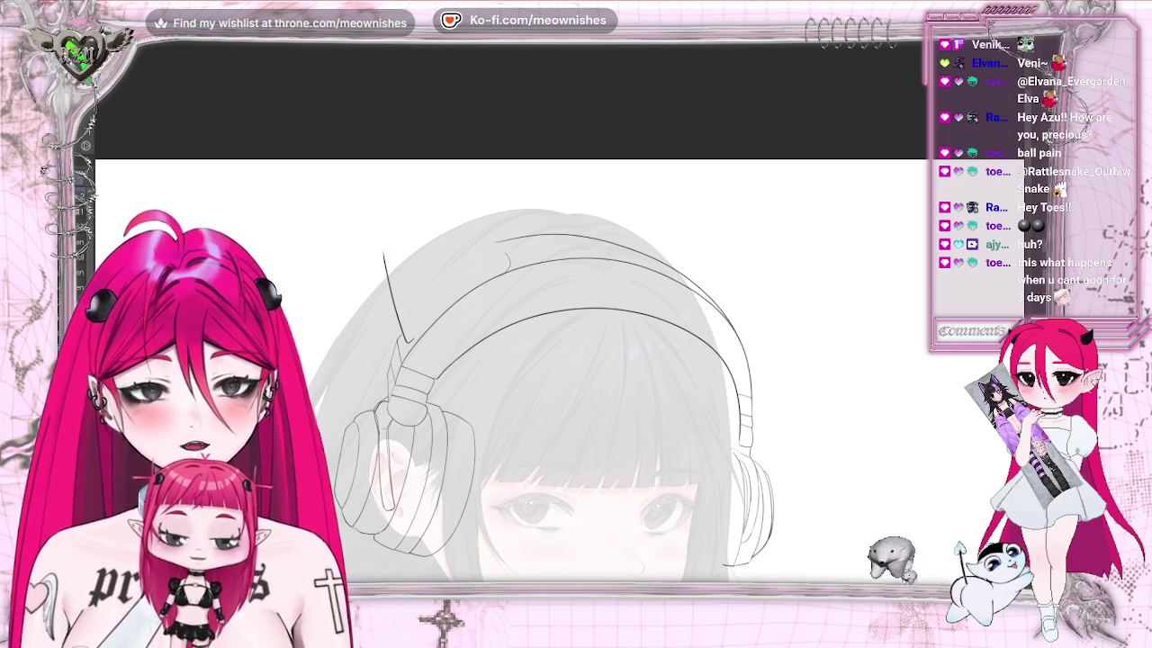
drag(509, 263, 379, 216)
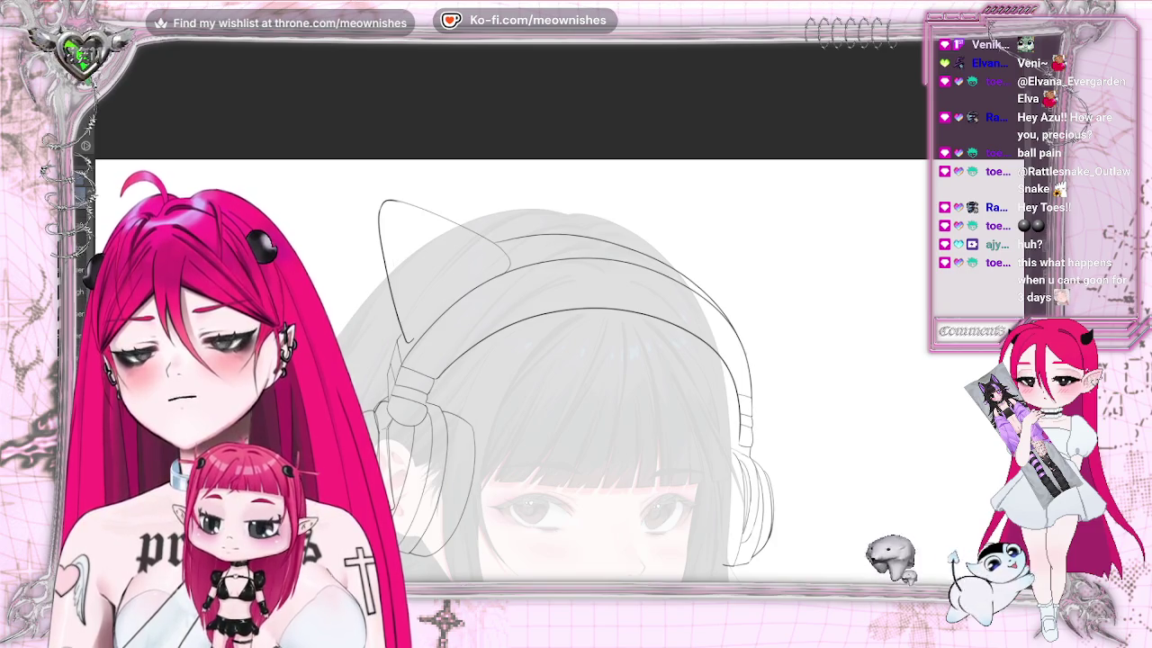
In a mirrored, tilted view, erase the ear's slanted top outline and extend the small curve upward
key(m)
key(4)
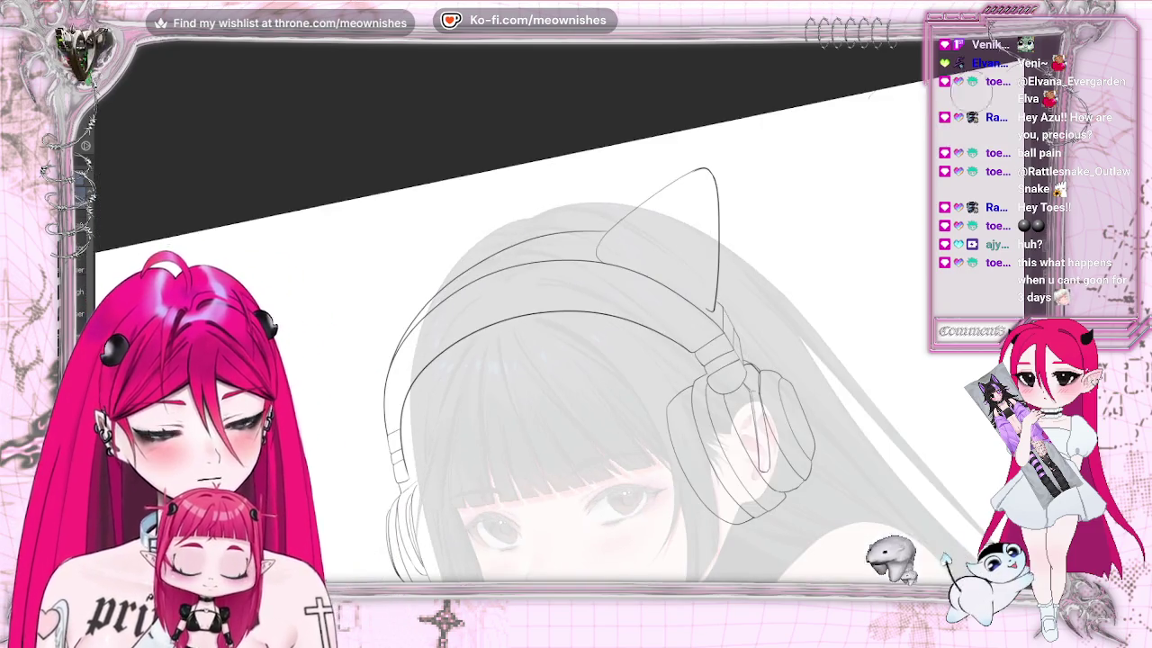
drag(607, 236, 700, 149)
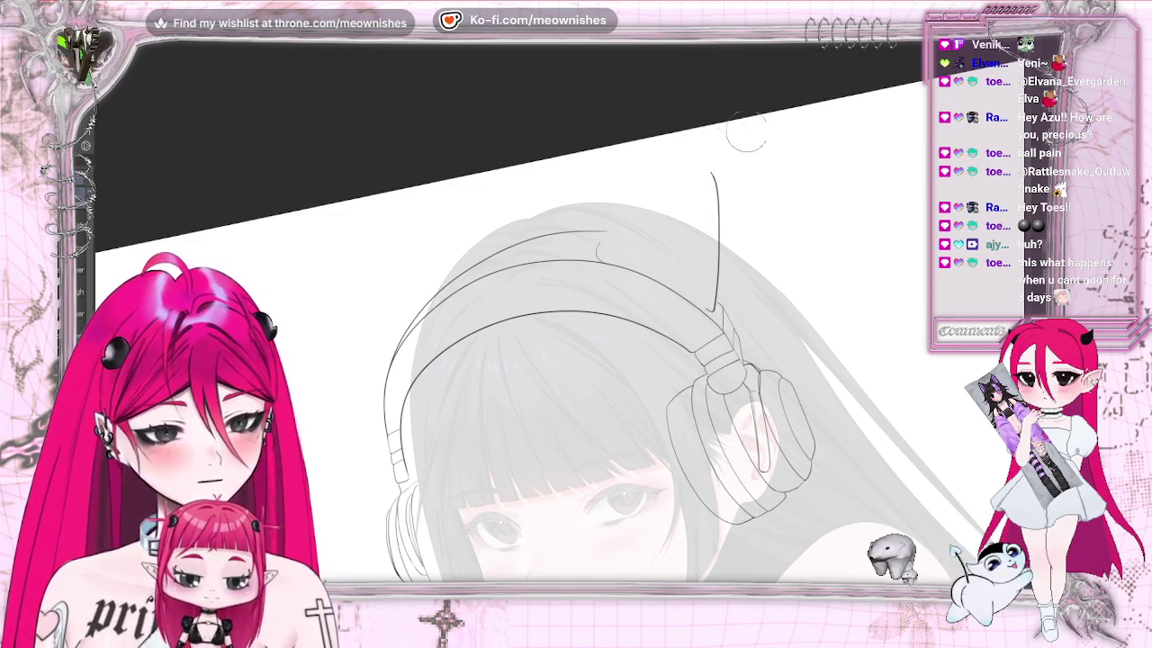
key(plus)
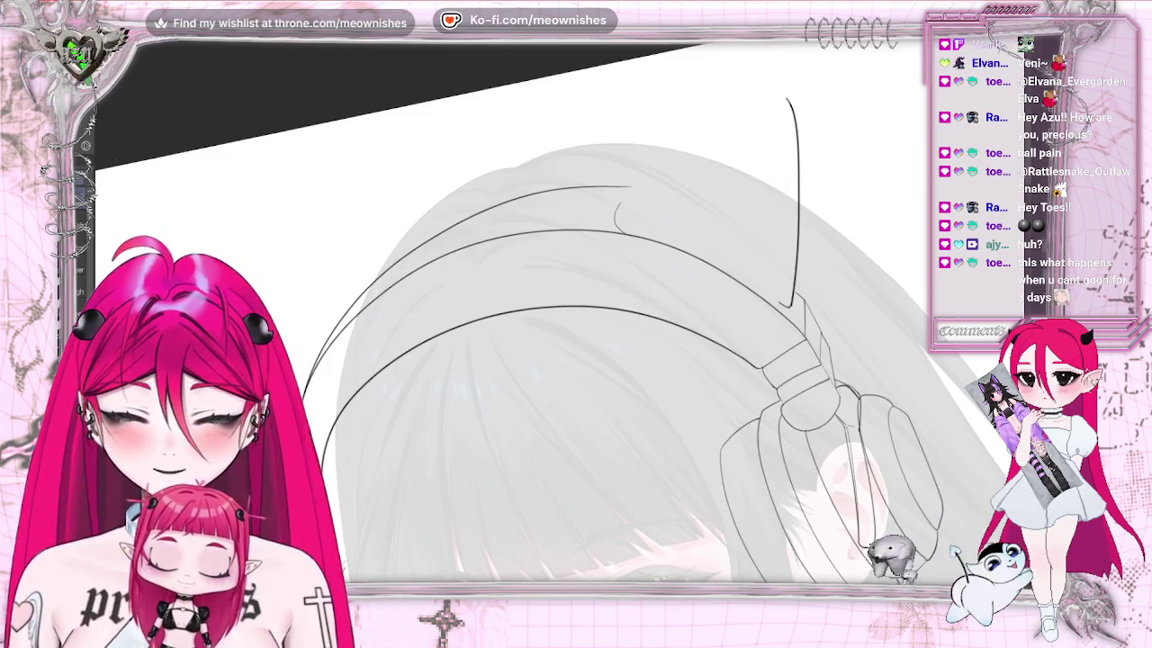
drag(620, 204, 635, 186)
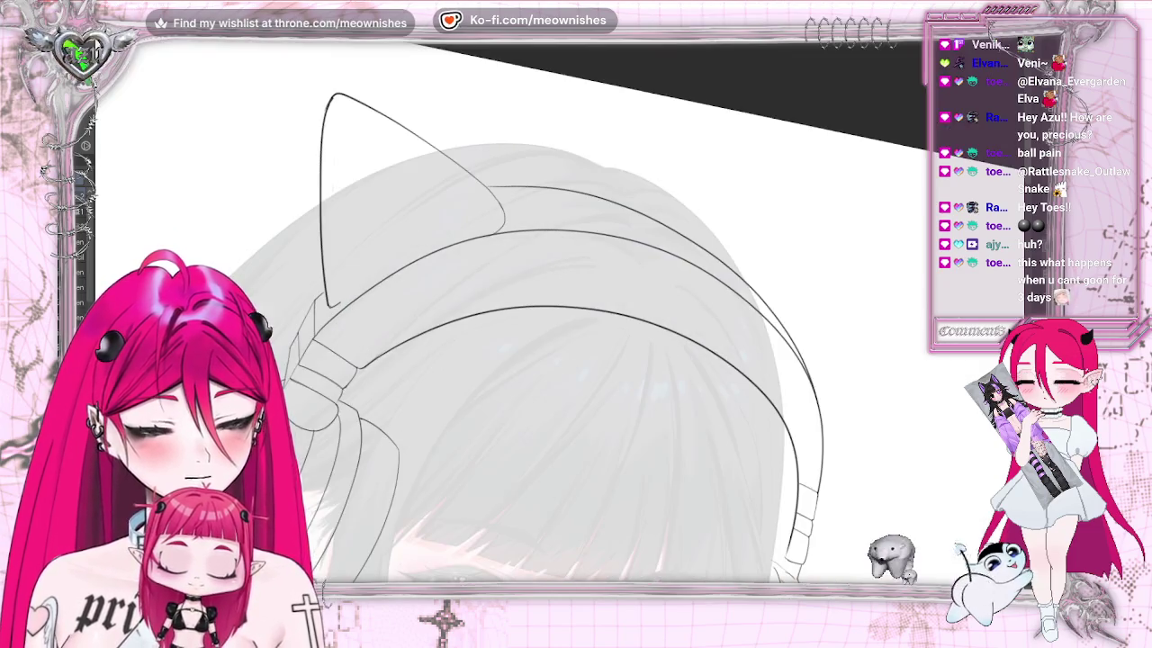
Erase the ear's left outline and try redrawing it, undoing the failed stroke
key(h)
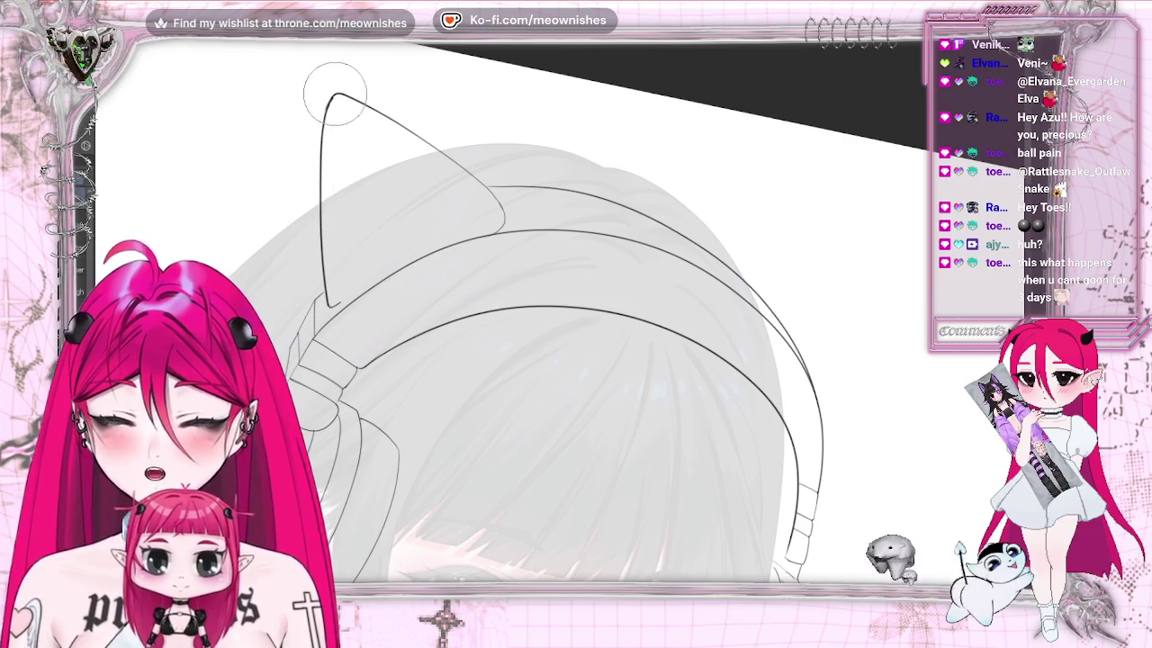
drag(336, 99, 327, 97)
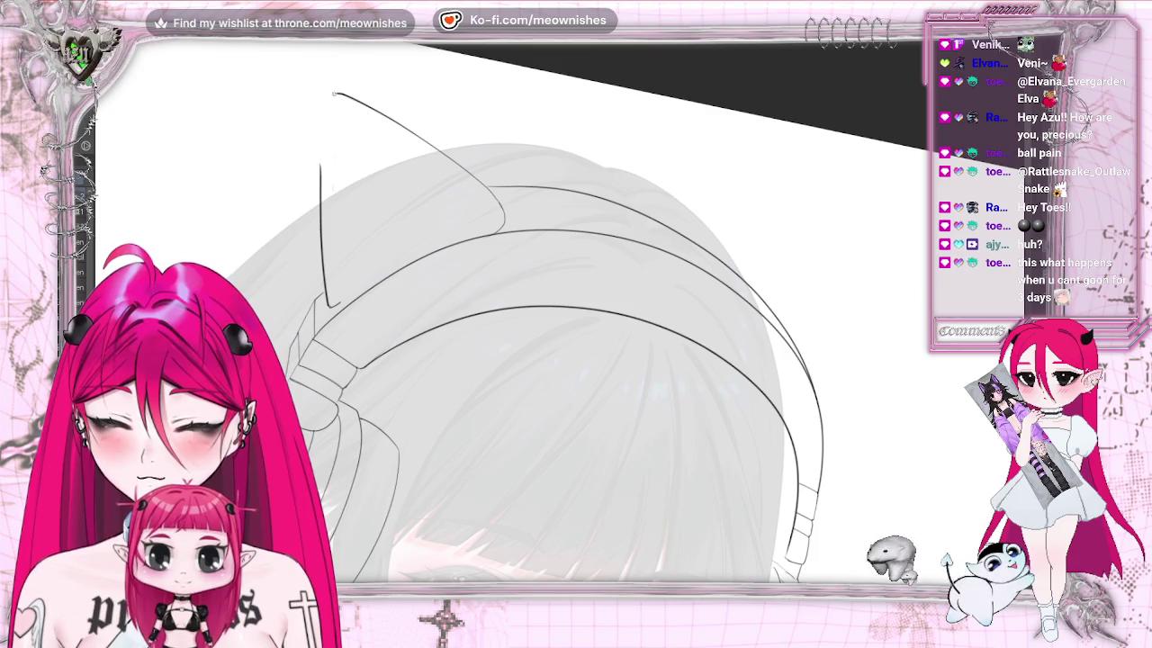
drag(328, 94, 322, 162)
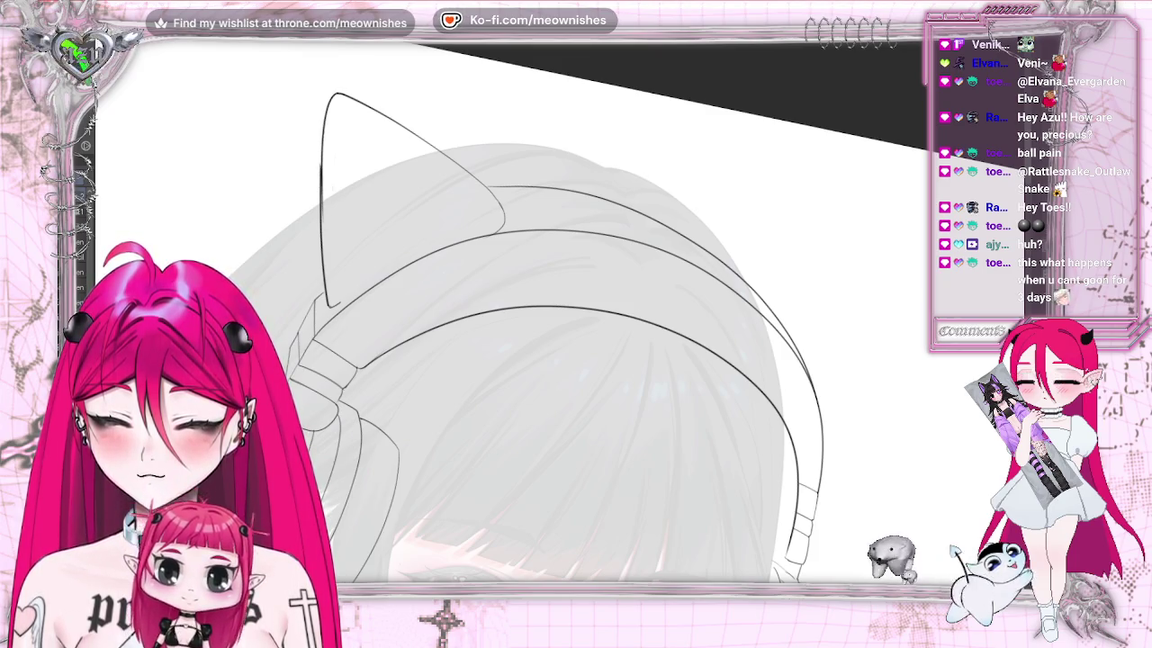
drag(328, 279, 323, 155)
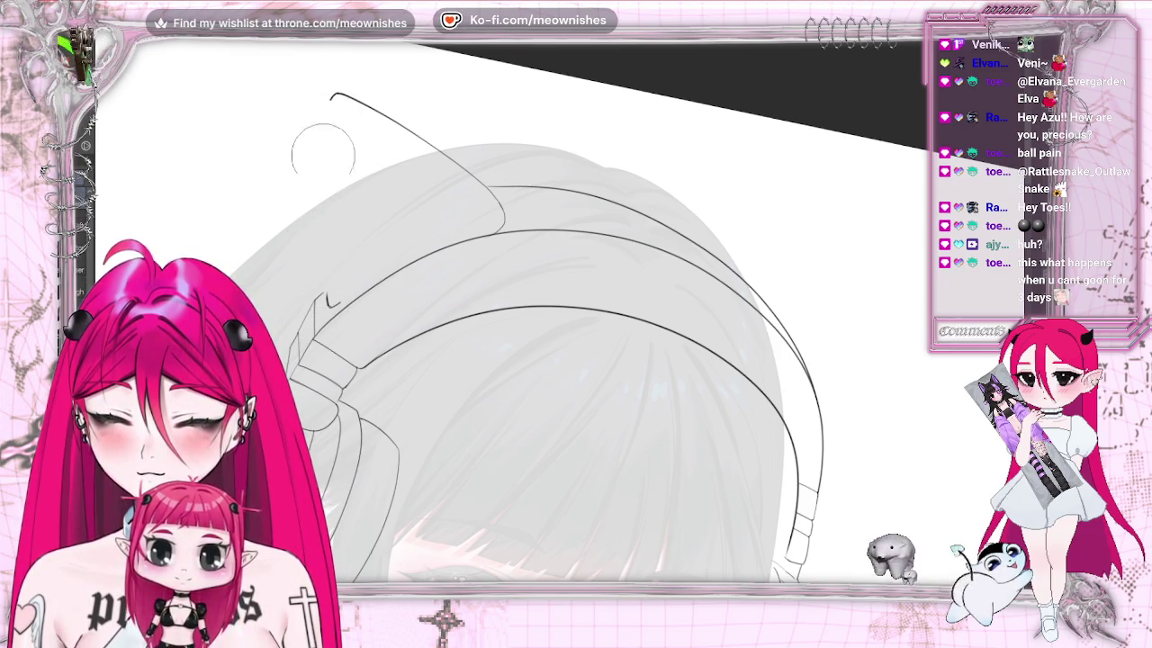
key(ctrl+z)
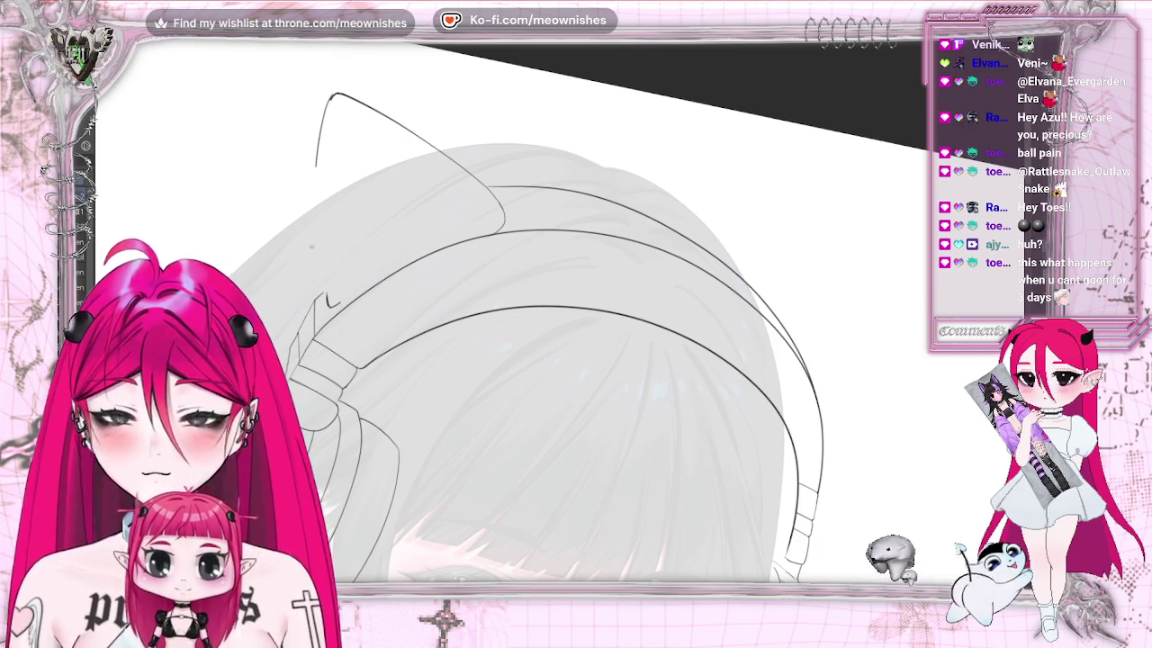
key(ctrl+y)
drag(331, 94, 320, 243)
key(ctrl+z)
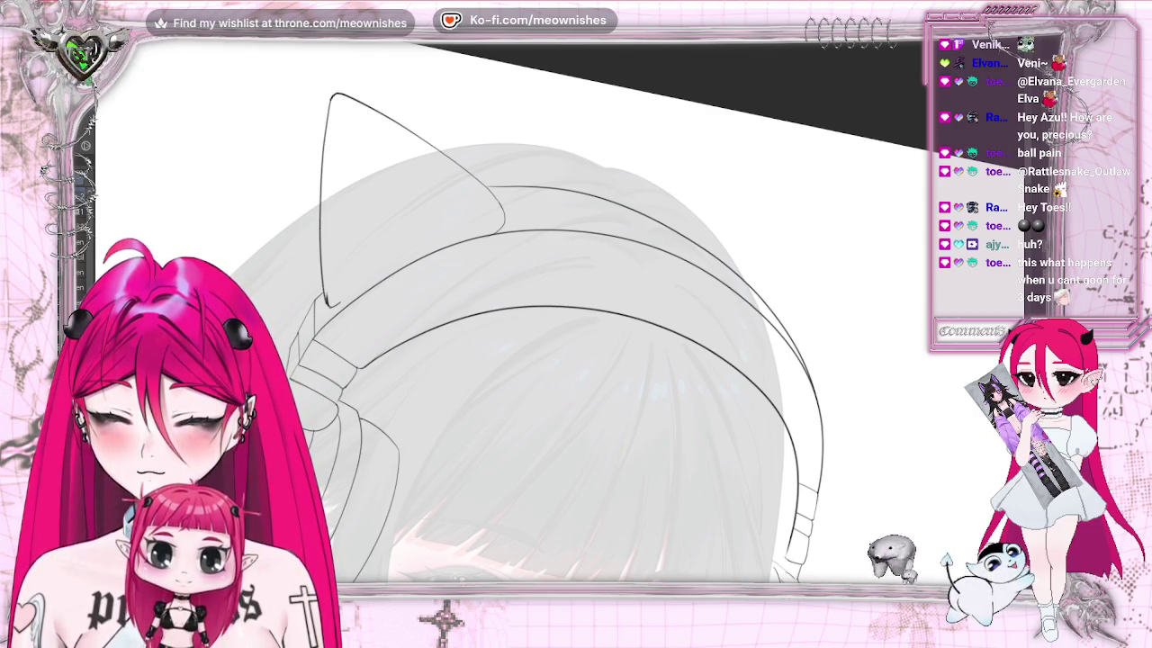
scroll(558, 414, down, 2)
scroll(558, 414, down, 3)
scroll(558, 414, down, 2)
scroll(558, 414, up, 2)
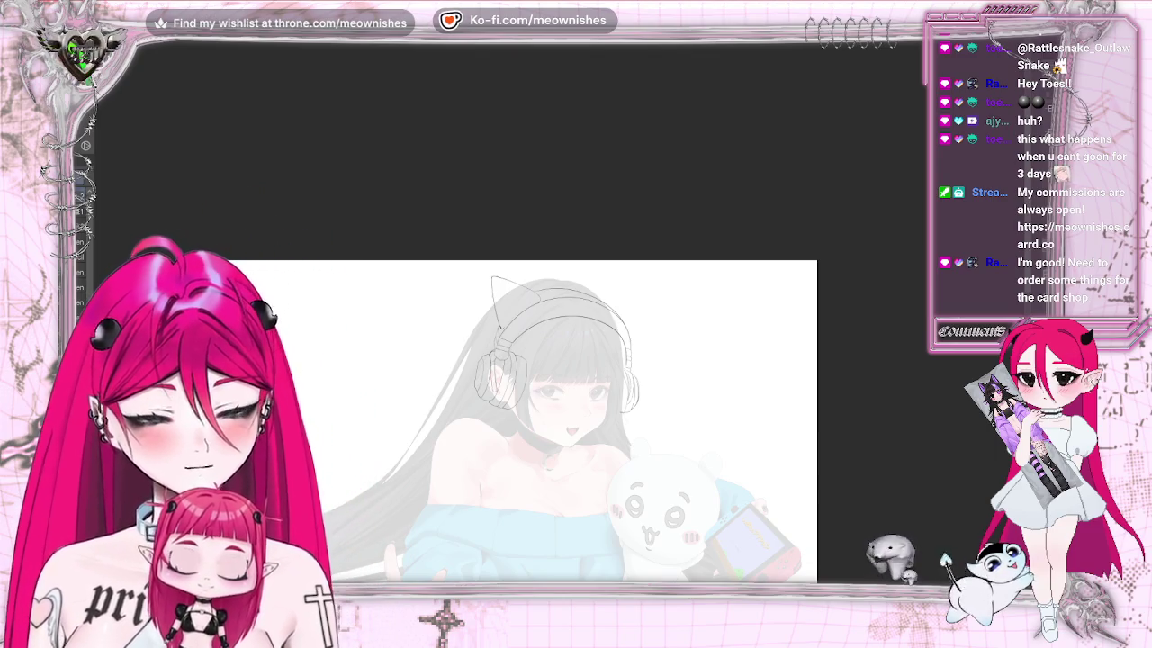
Close the bottom of the left ear's inner line and add a short line inside the ear
scroll(565, 327, up, 2)
scroll(565, 327, up, 2)
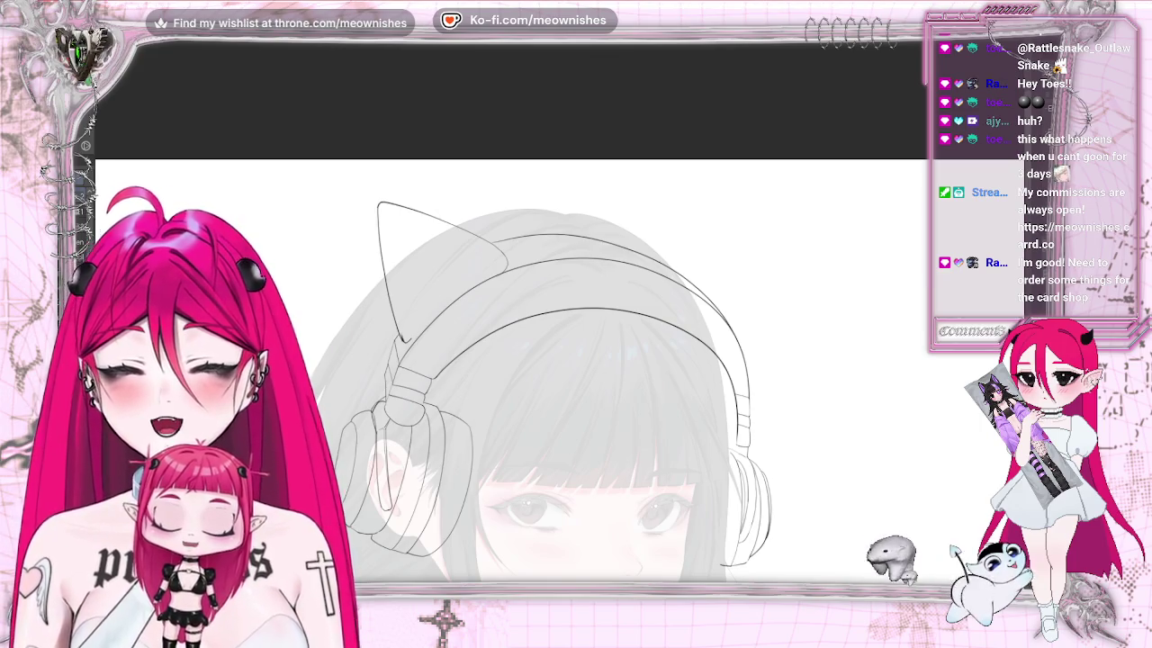
key(m)
key(m)
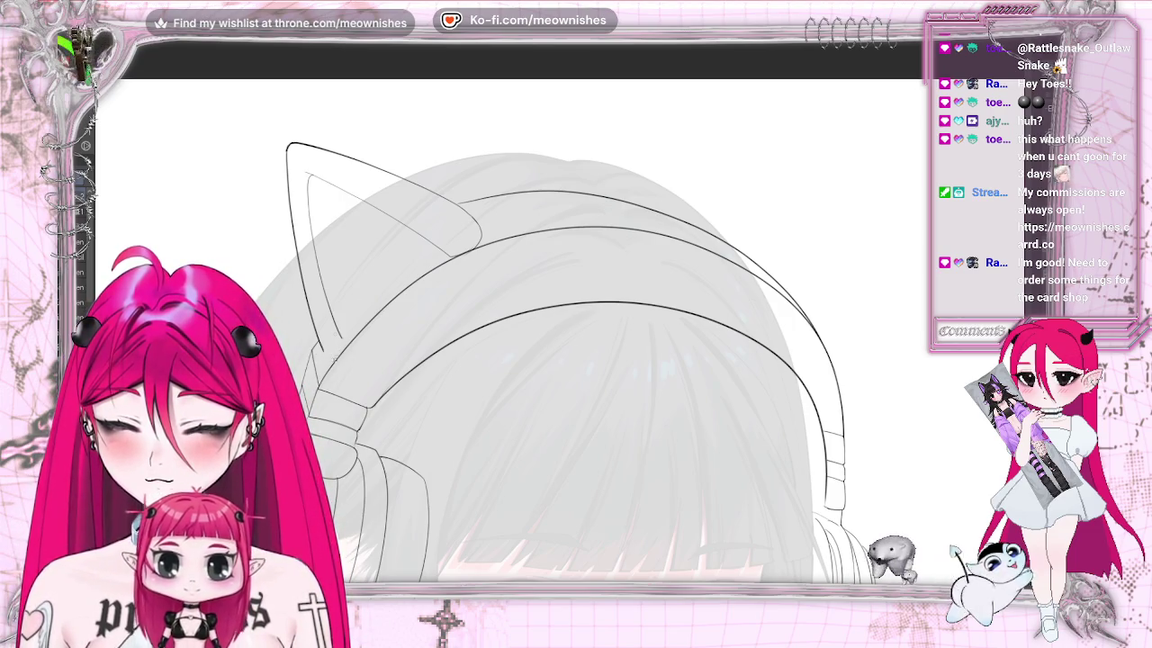
drag(336, 347, 342, 339)
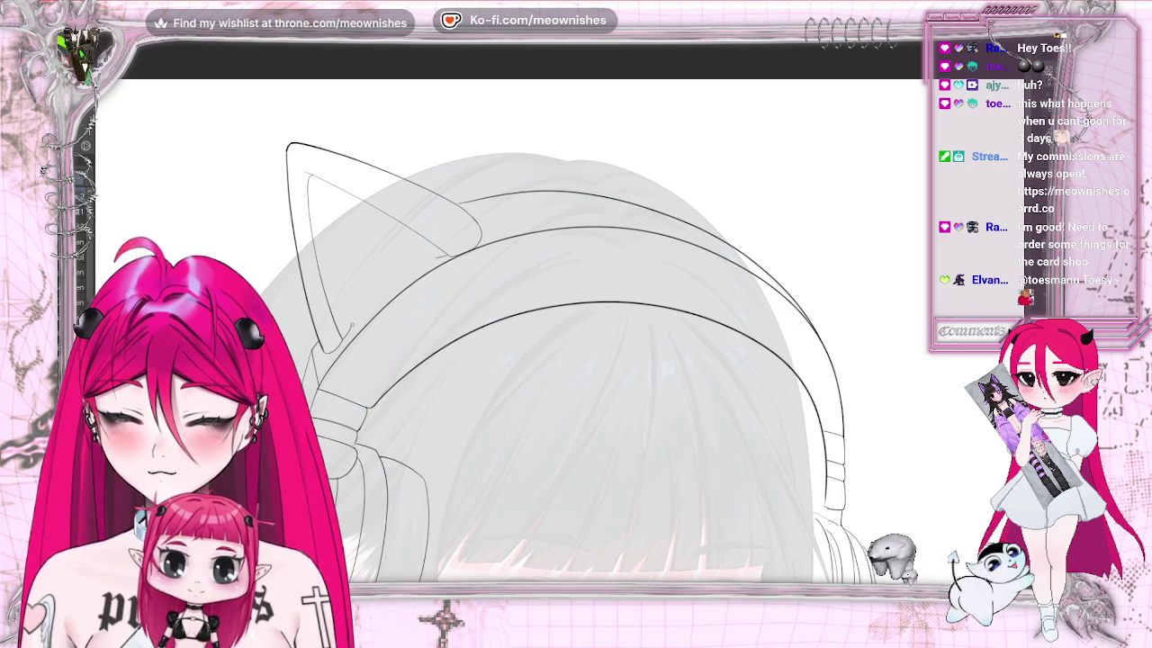
drag(340, 214, 366, 226)
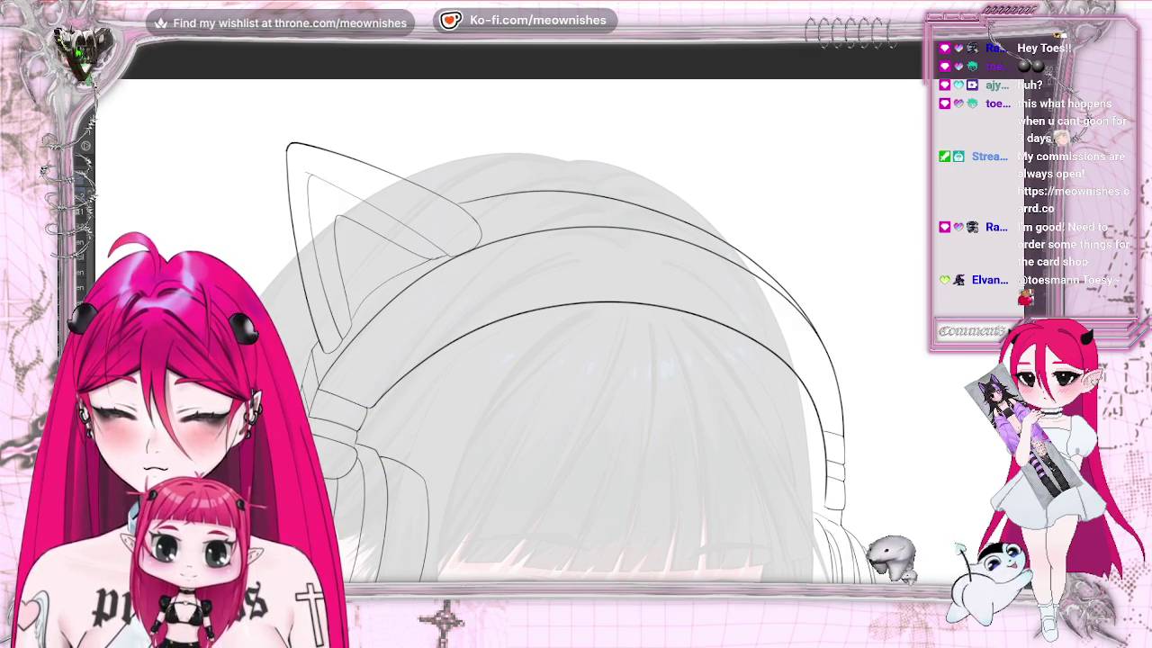
scroll(513, 333, down, 3)
scroll(513, 360, down, 3)
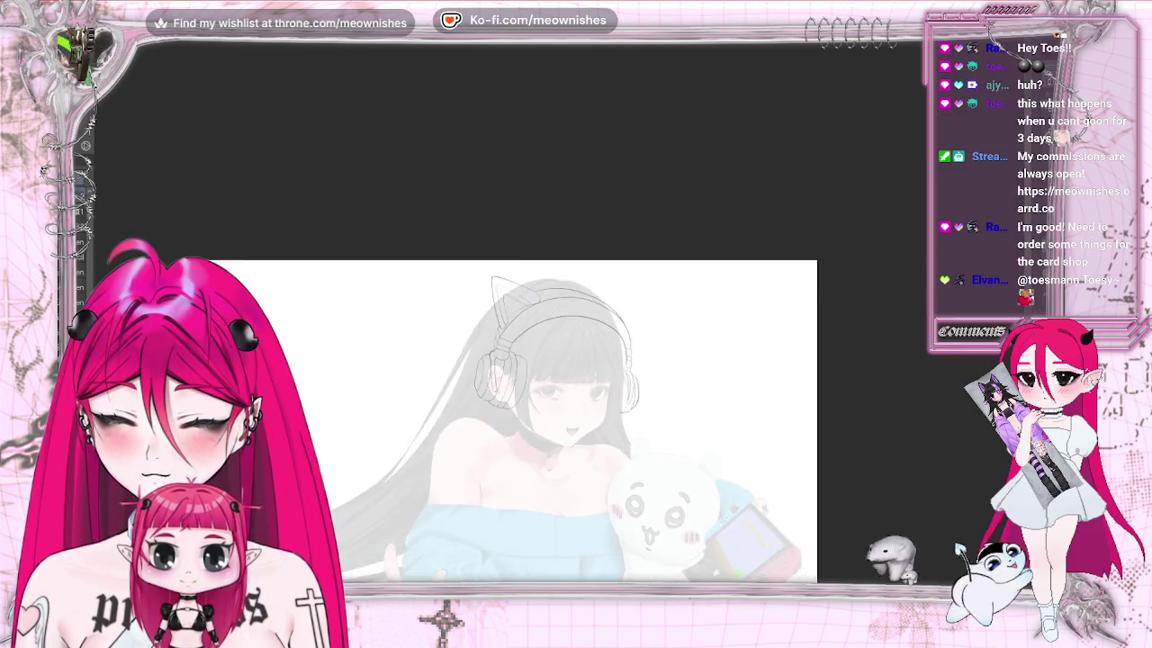
scroll(565, 327, up, 5)
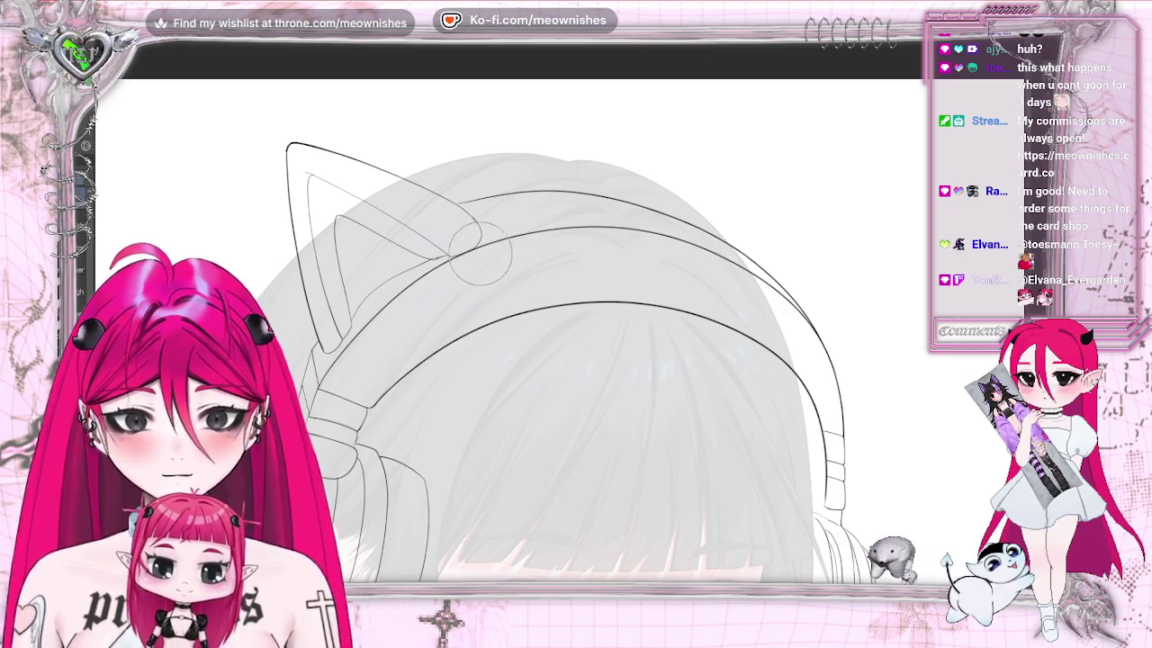
key(ctrl+plus)
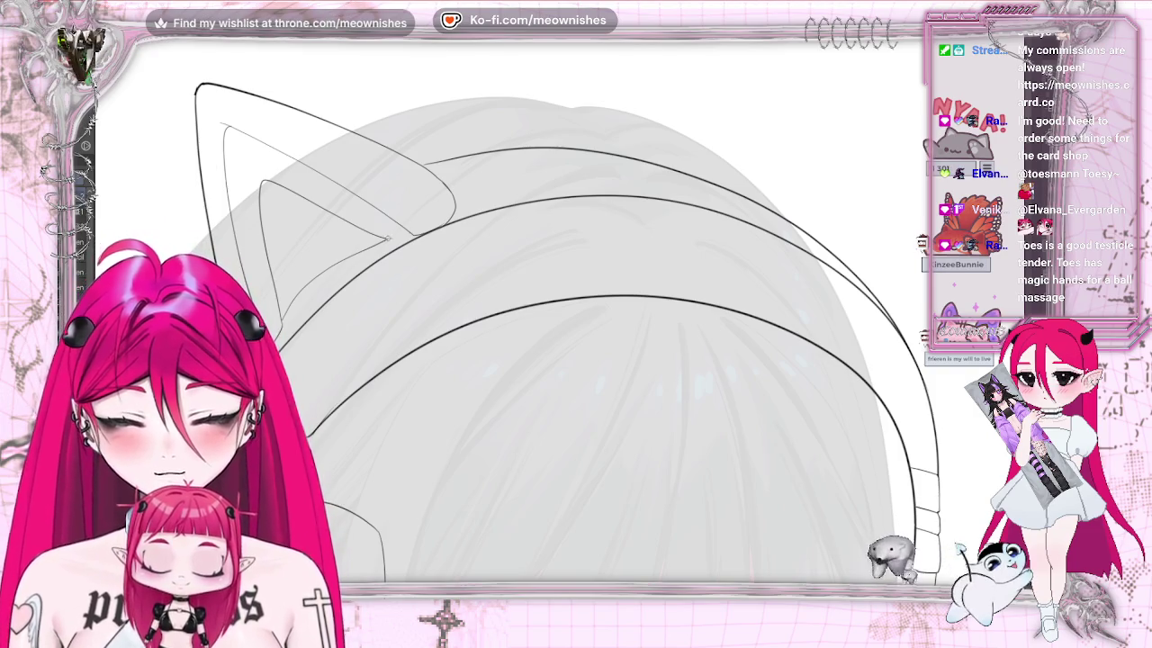
key(ctrl+plus)
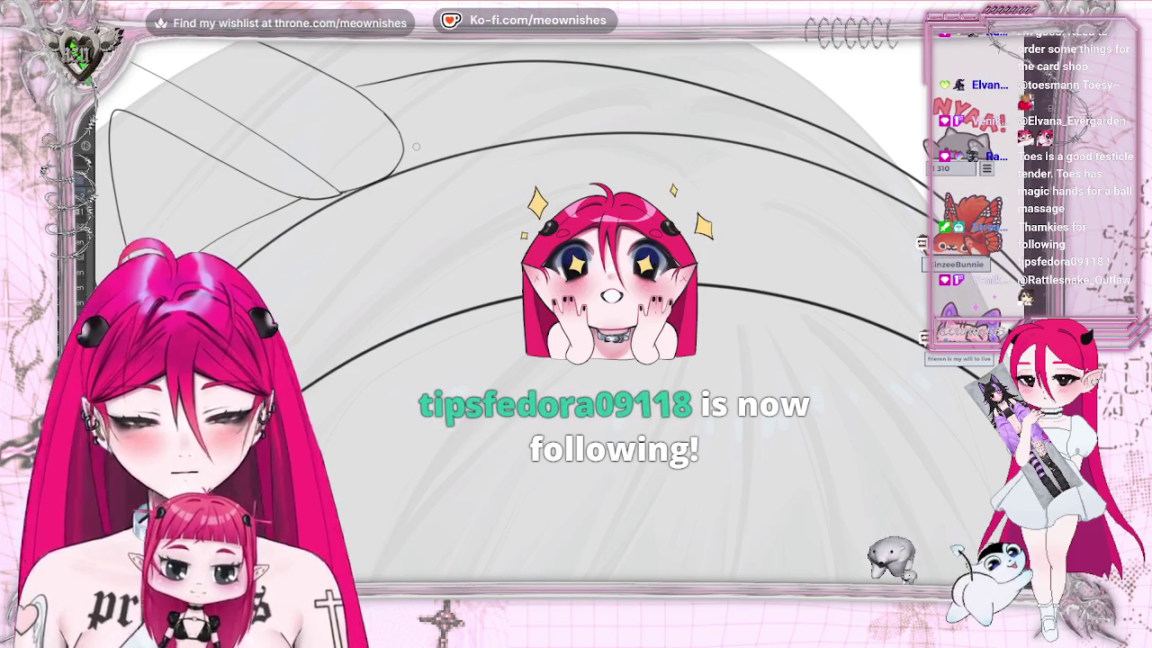
scroll(513, 306, up, 2)
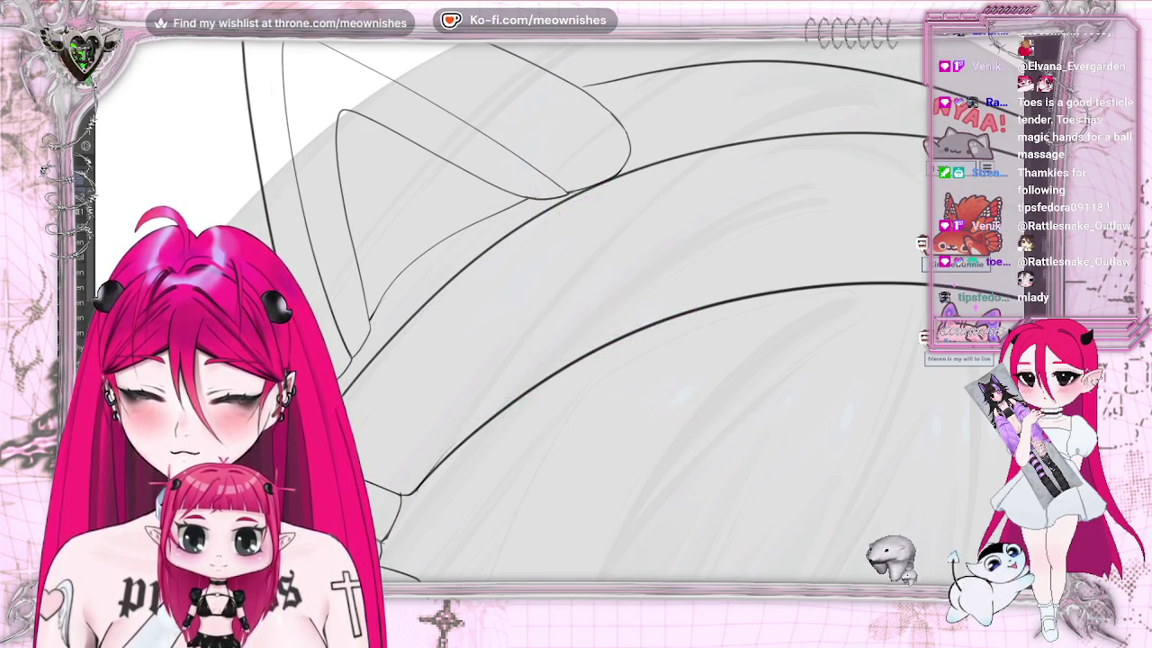
scroll(412, 266, down, 2)
scroll(513, 360, down, 5)
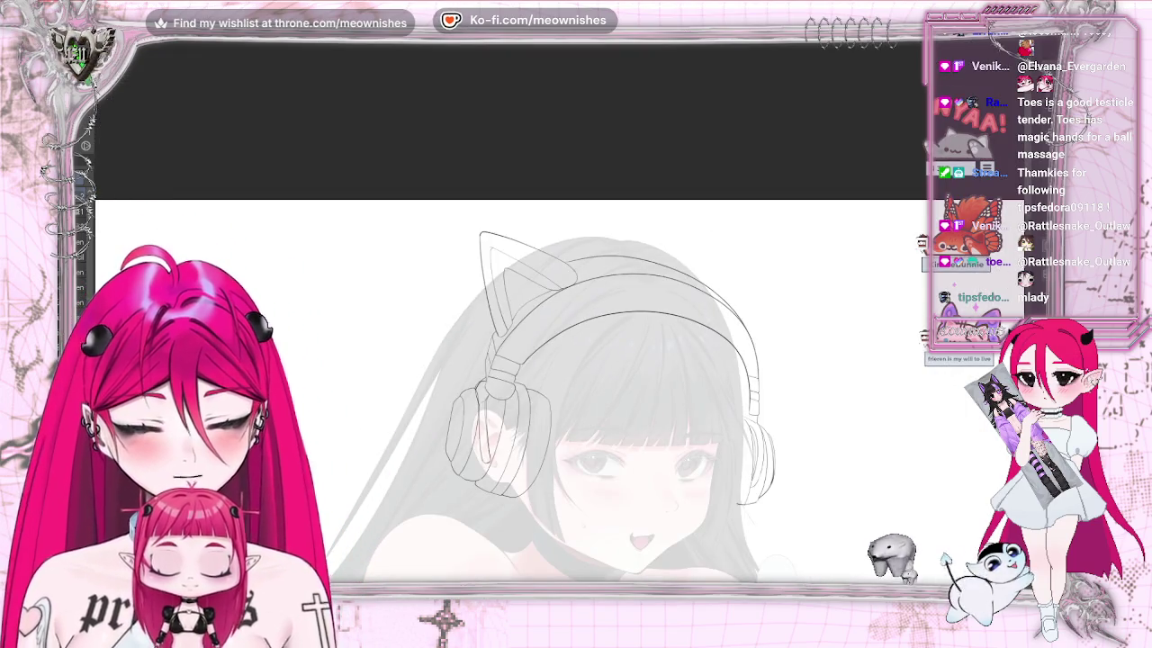
Compare the latest headband and ear-cup strokes with undo/redo, and check the sketch in mirrored view
scroll(562, 324, up, 1)
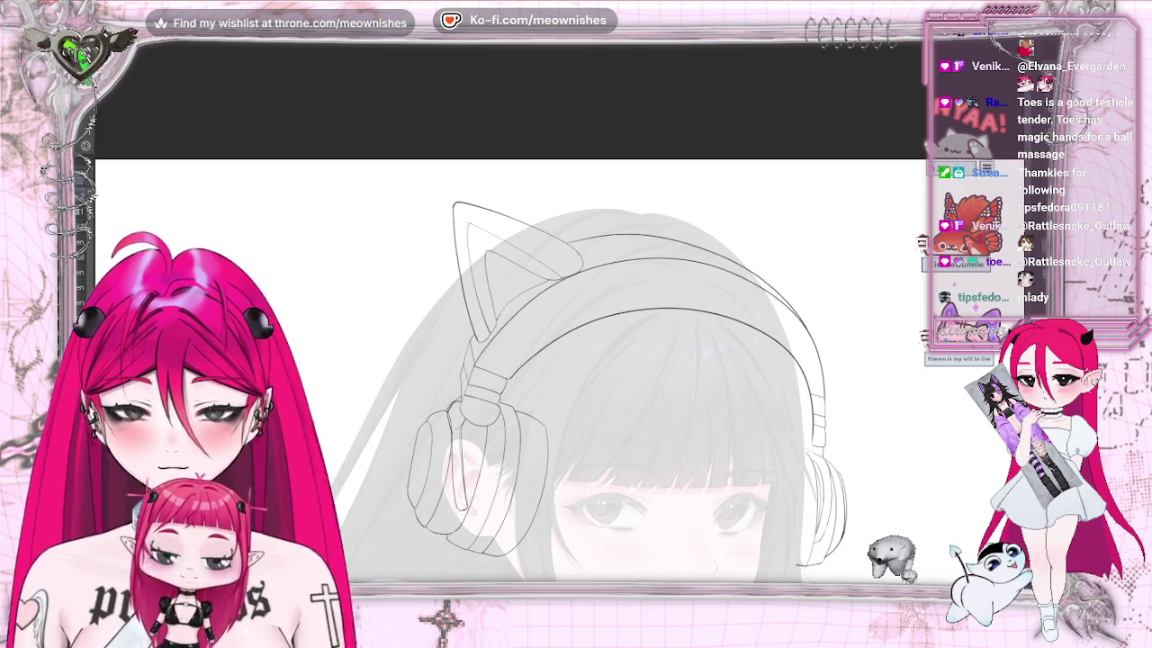
scroll(510, 369, down, 3)
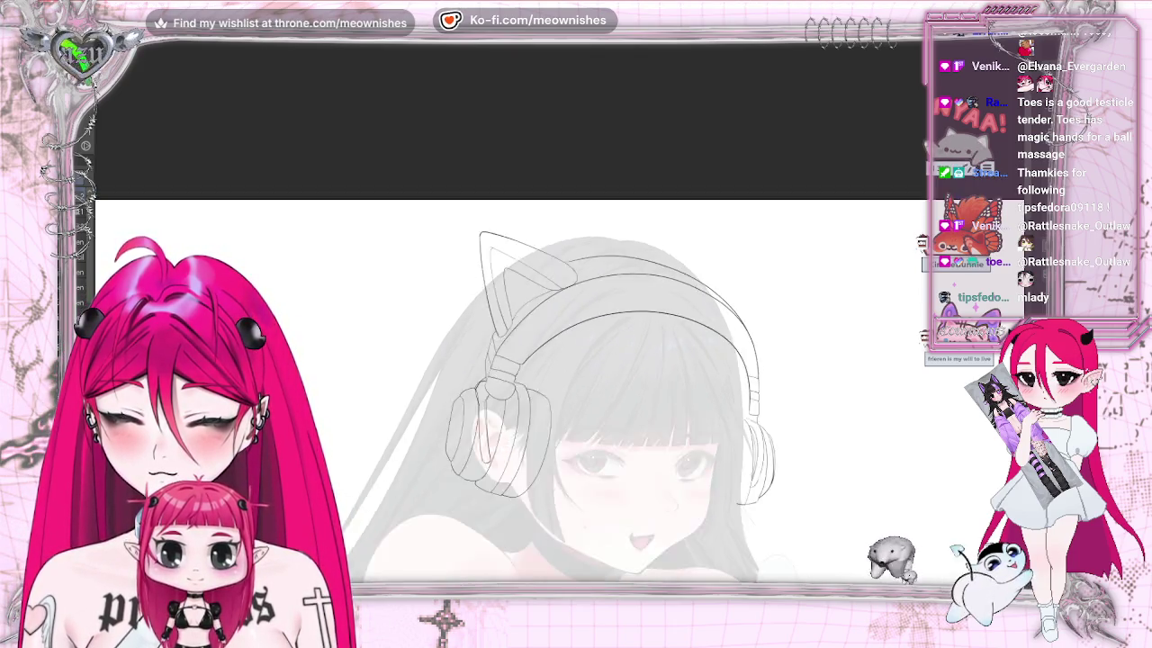
scroll(510, 369, up, 3)
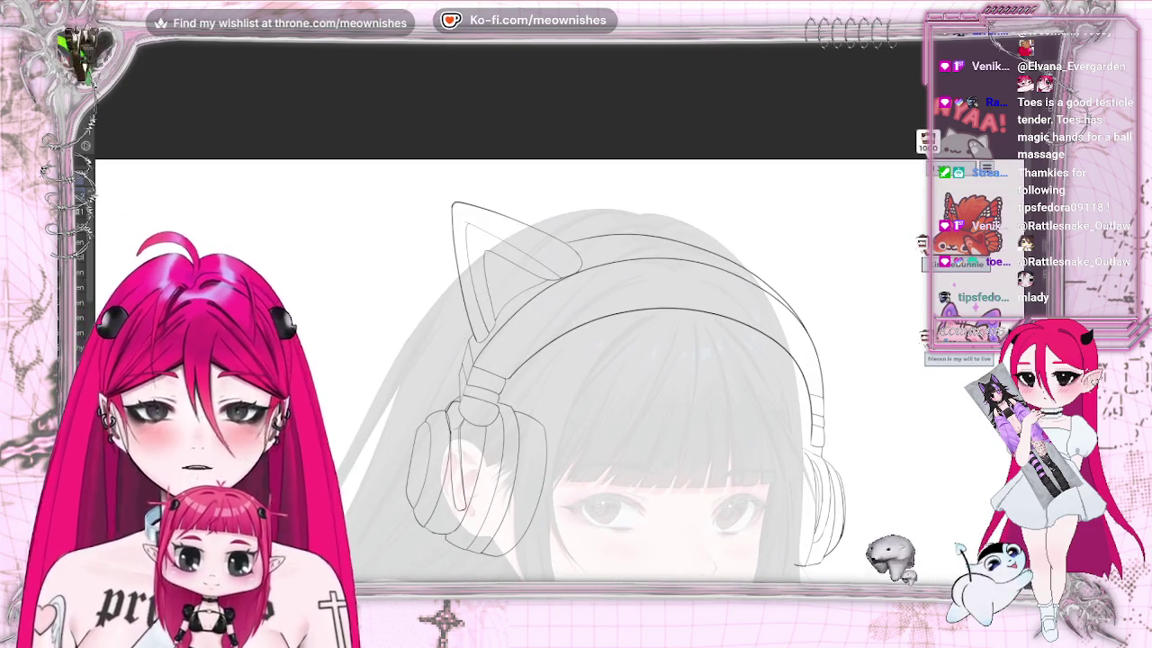
key(ctrl+z)
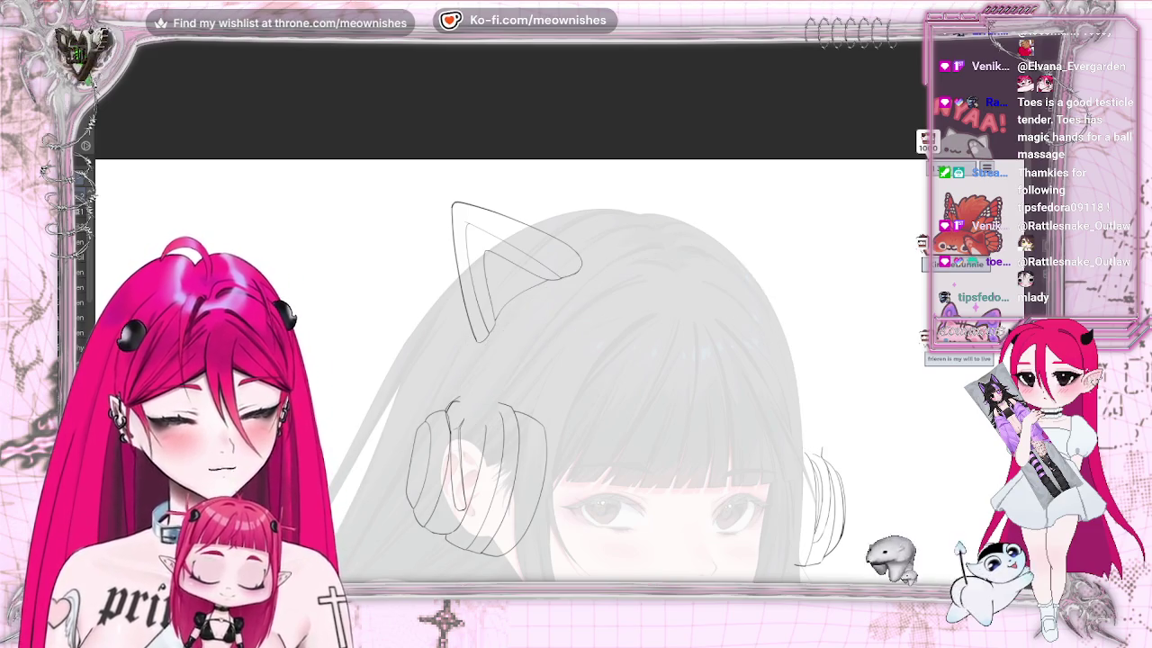
key(ctrl+y)
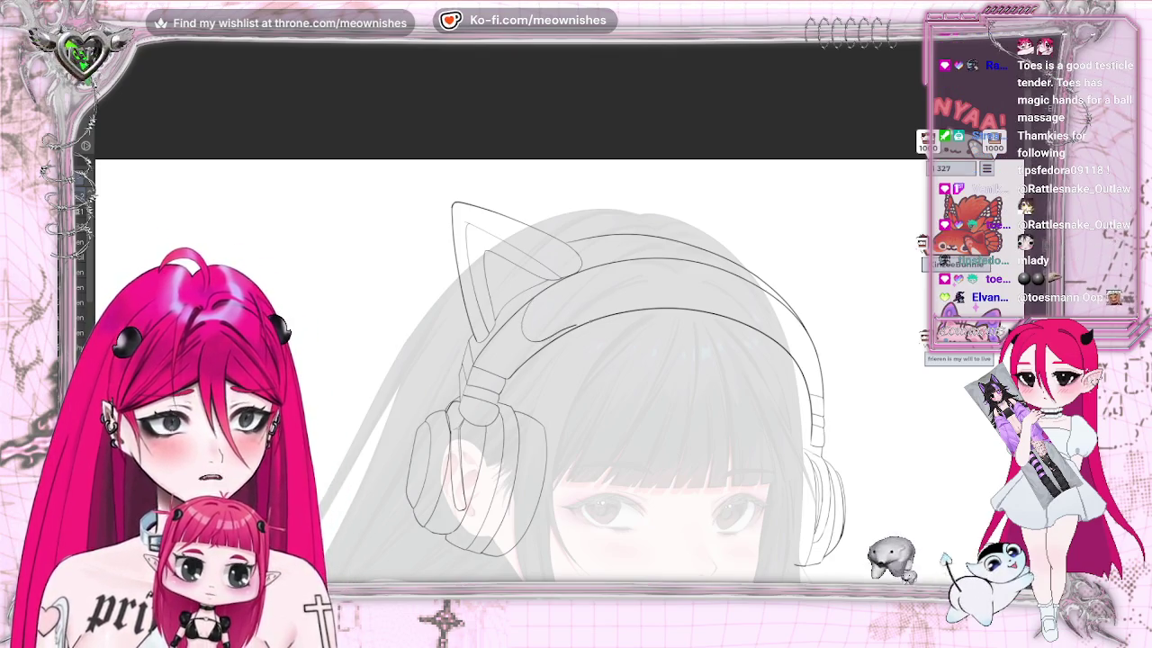
key(h)
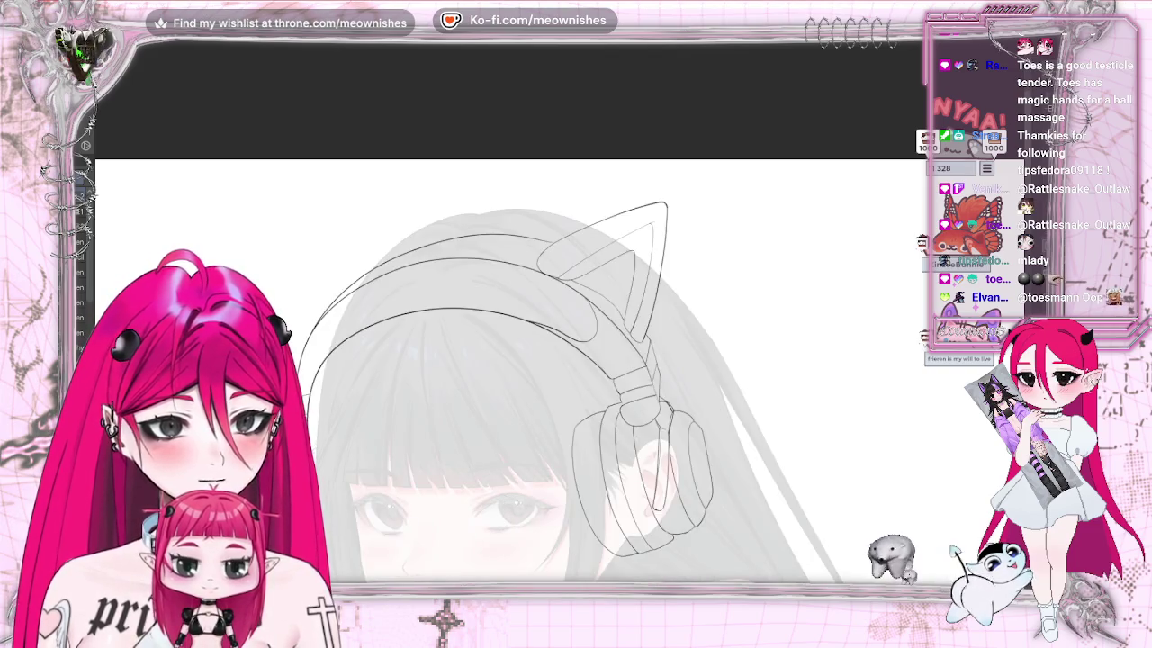
key(h)
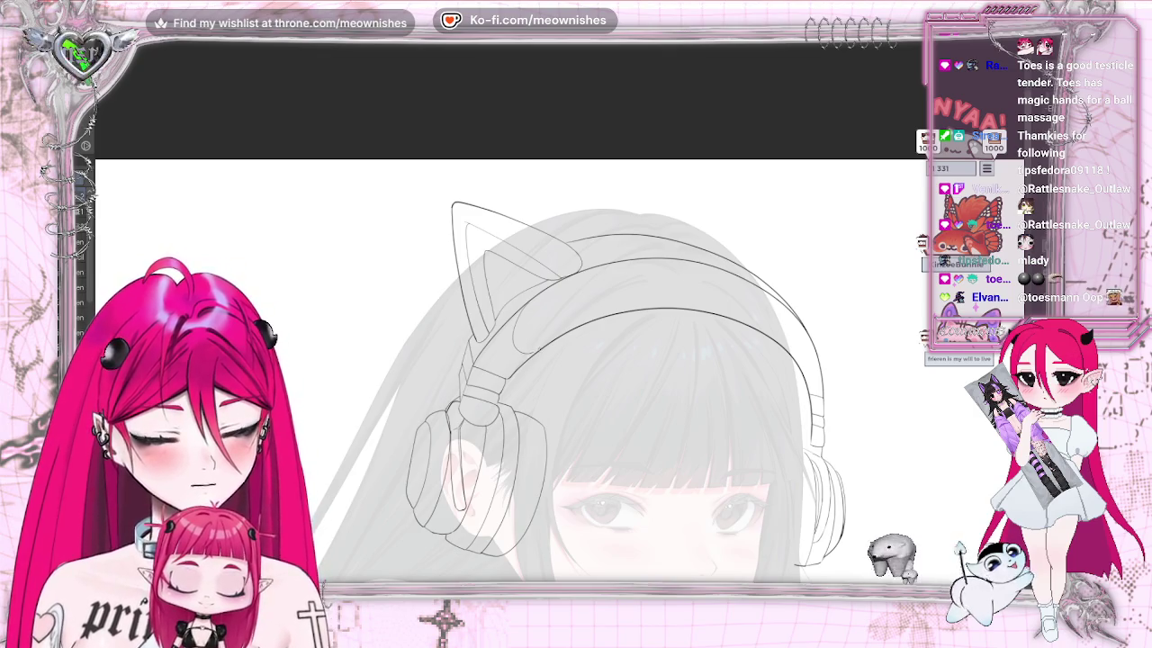
key(h)
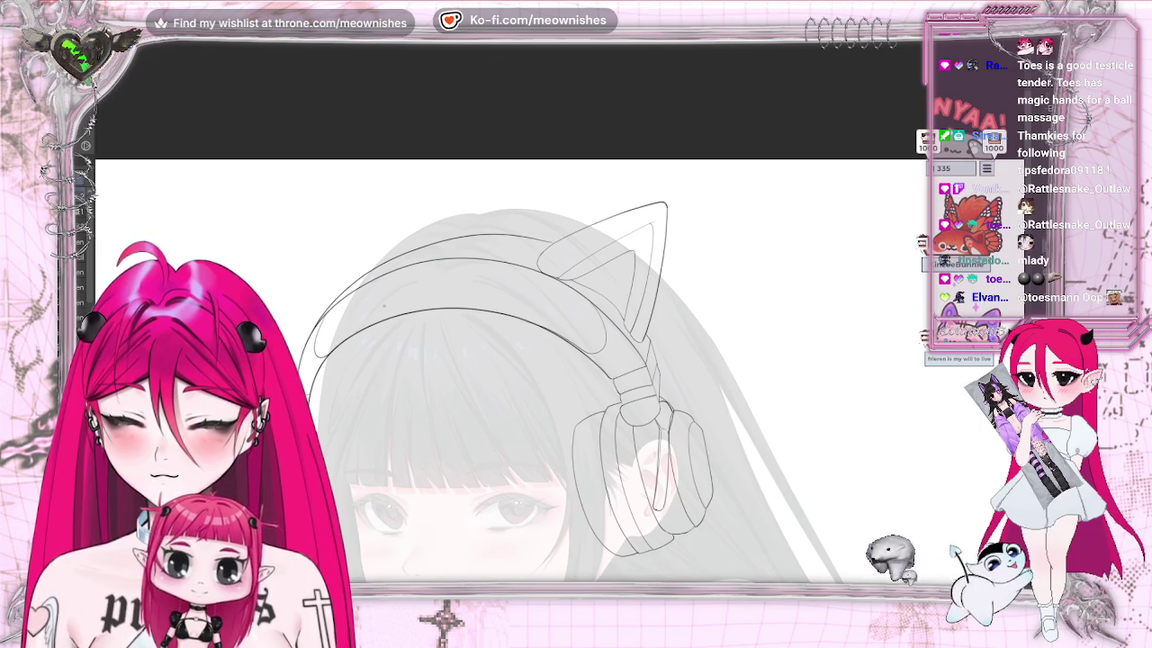
key(h)
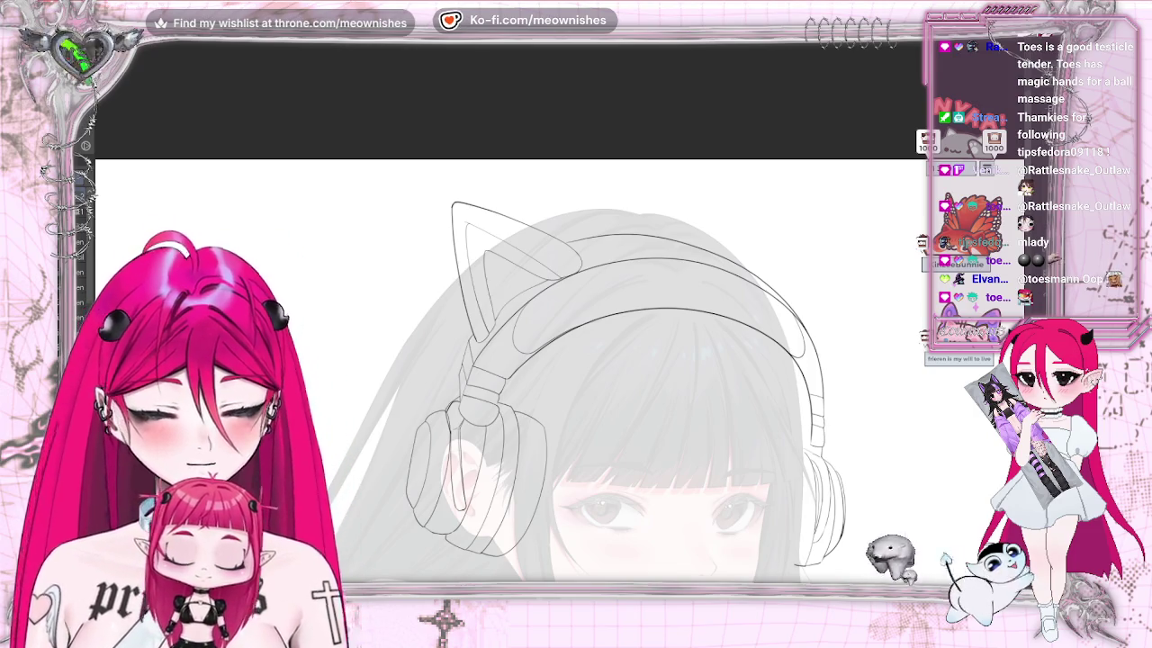
Shift the left cat-ear lines up and to the right on the headband
key(ctrl+z)
key(ctrl+y)
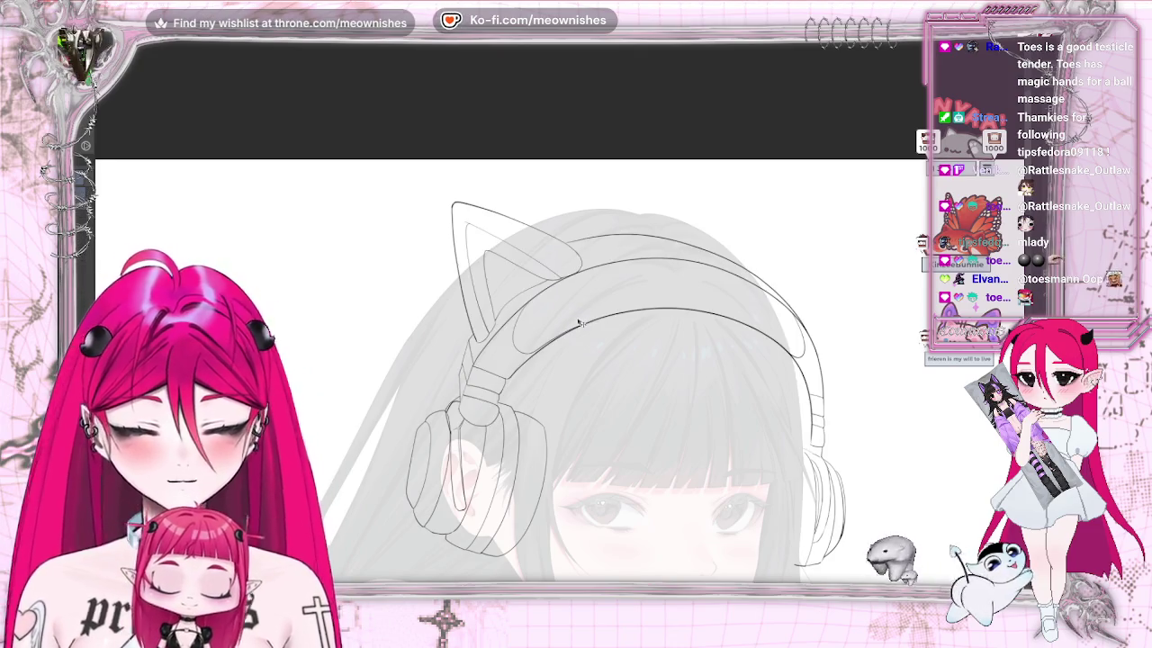
drag(581, 329, 594, 318)
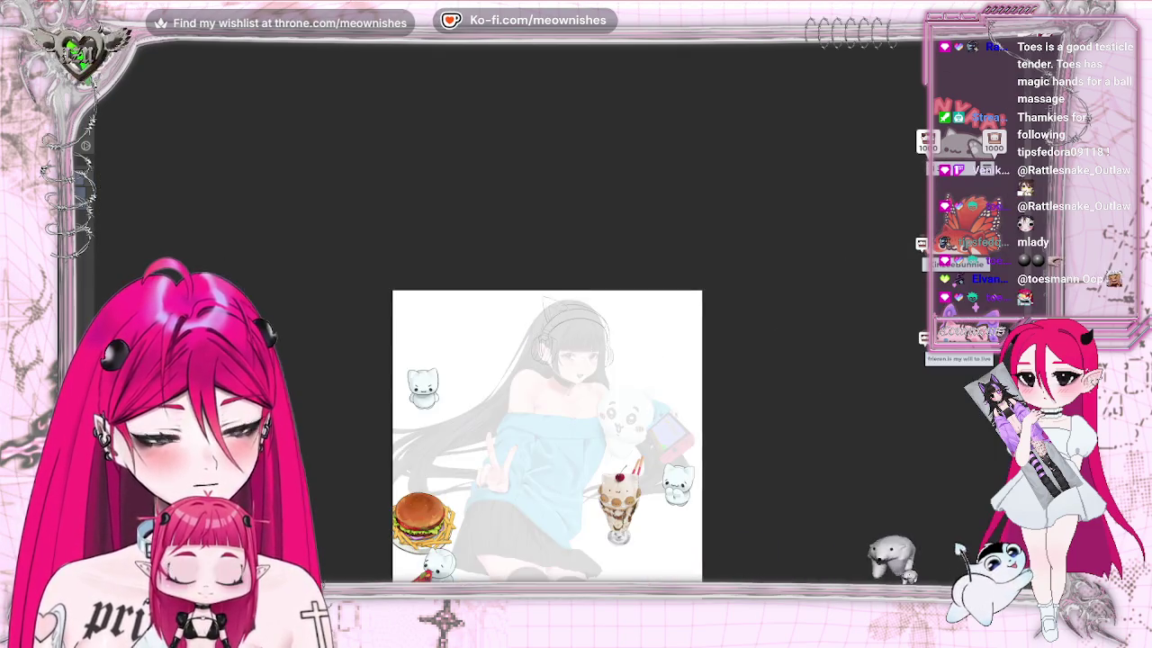
Commit the transform on the cat-ear lines and zoom in on the headphone sketch
key(ctrl+t)
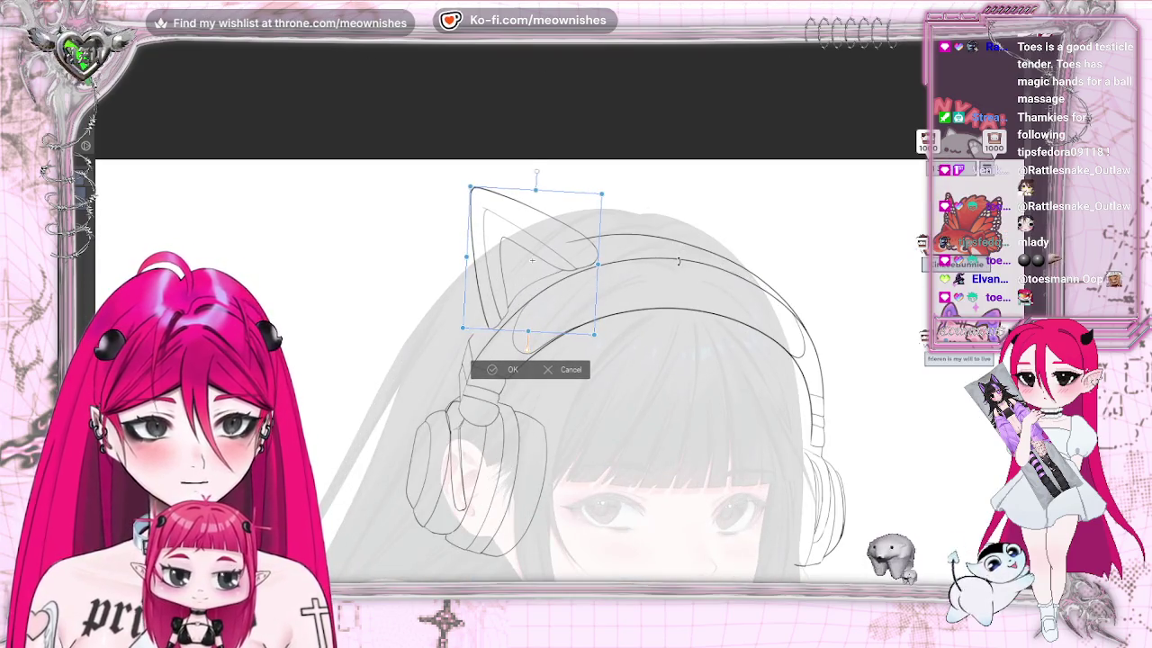
key(Return)
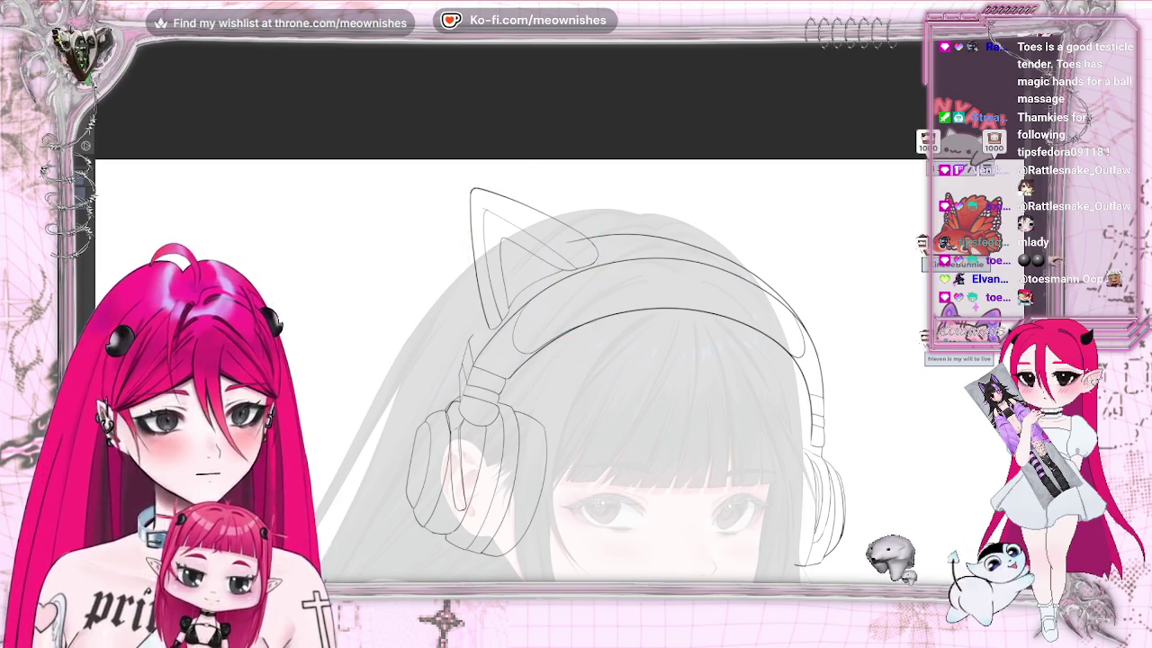
key(ctrl+plus)
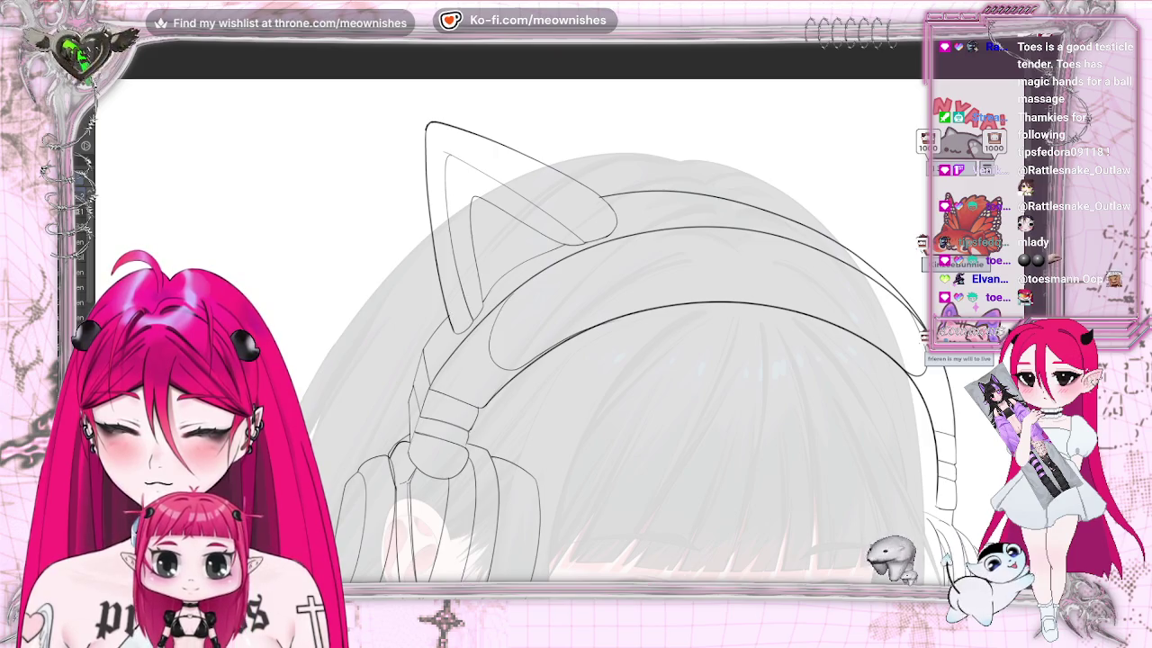
scroll(547, 432, down, 2)
scroll(547, 432, down, 3)
scroll(547, 432, down, 2)
scroll(547, 432, down, 1)
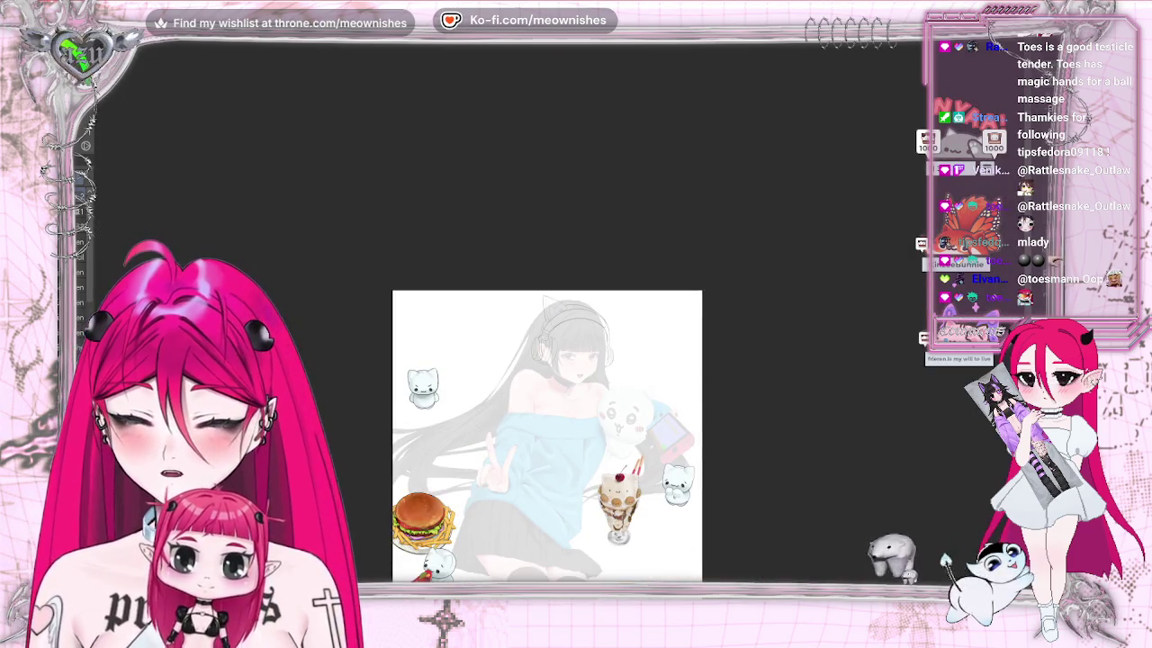
scroll(566, 314, up, 2)
scroll(567, 314, up, 3)
Check the drawing in mirrored view, then bring back the teal-and-black coloured headphone render
key(h)
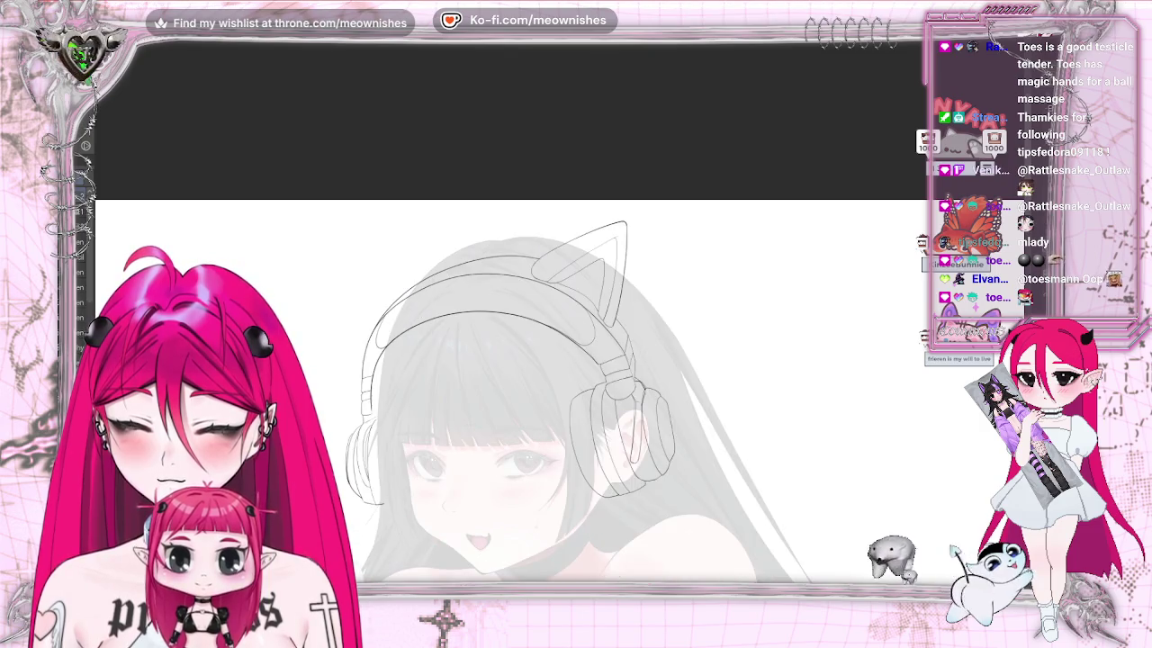
key(h)
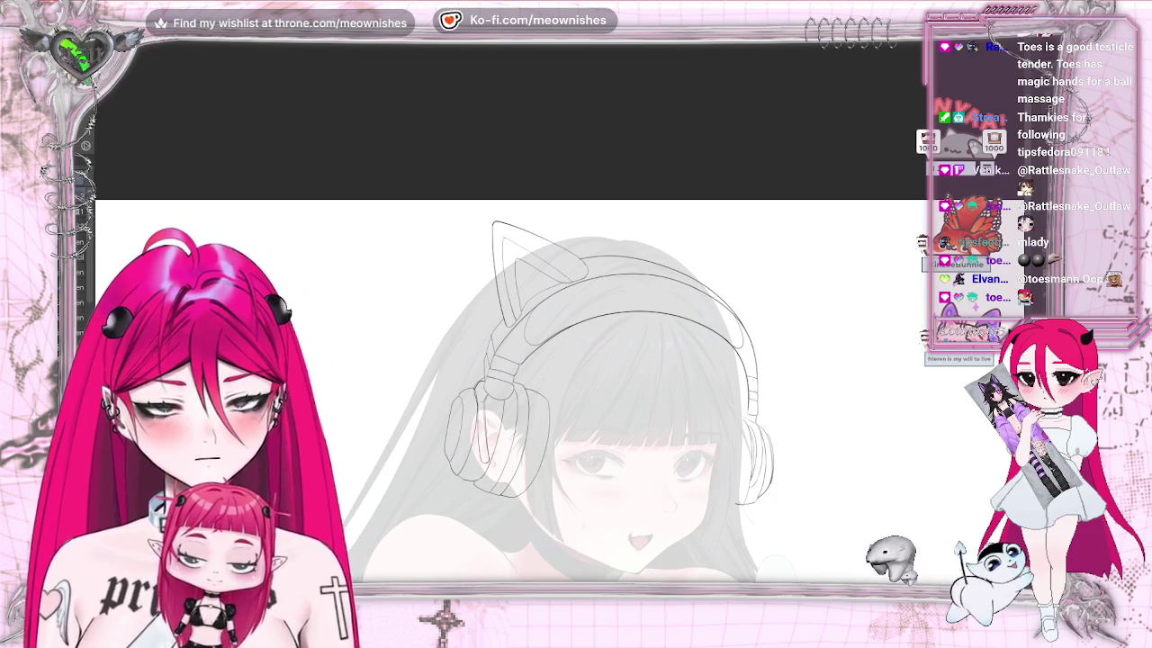
key(h)
key(h)
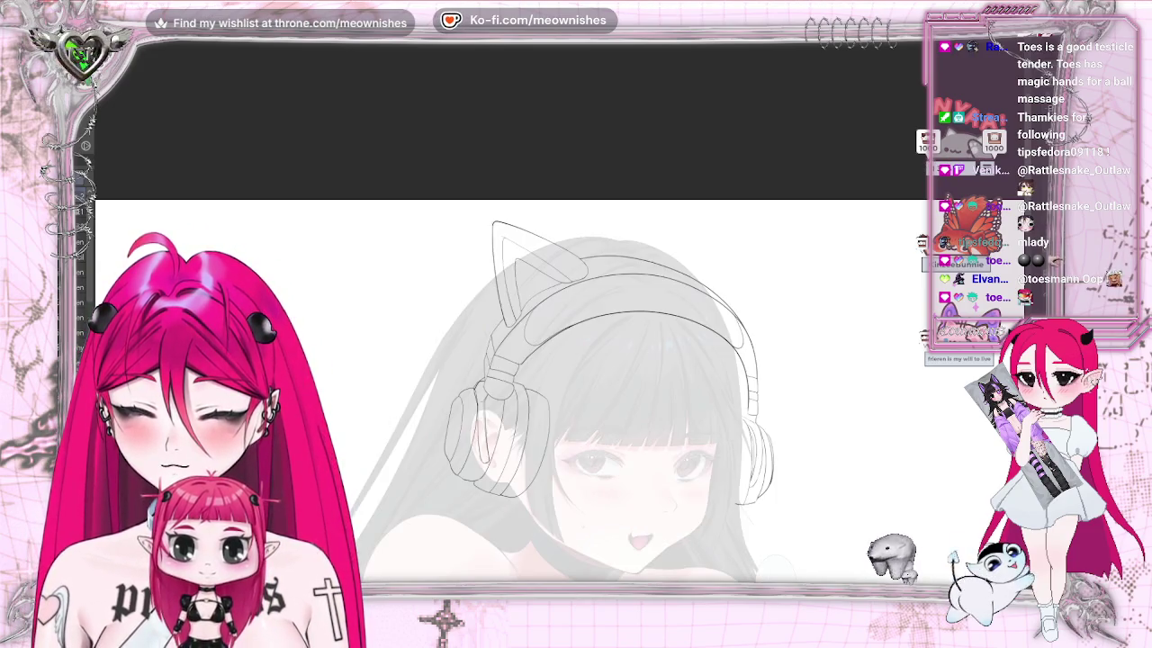
key(ctrl+plus)
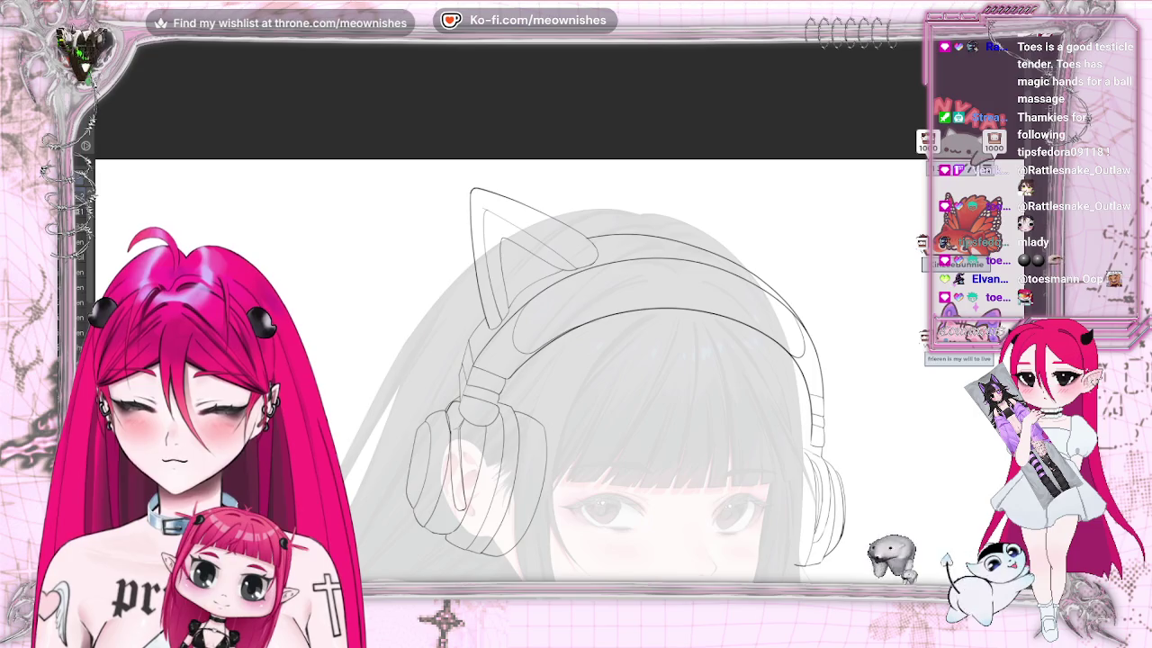
scroll(576, 378, right, 3)
key(ctrl+z)
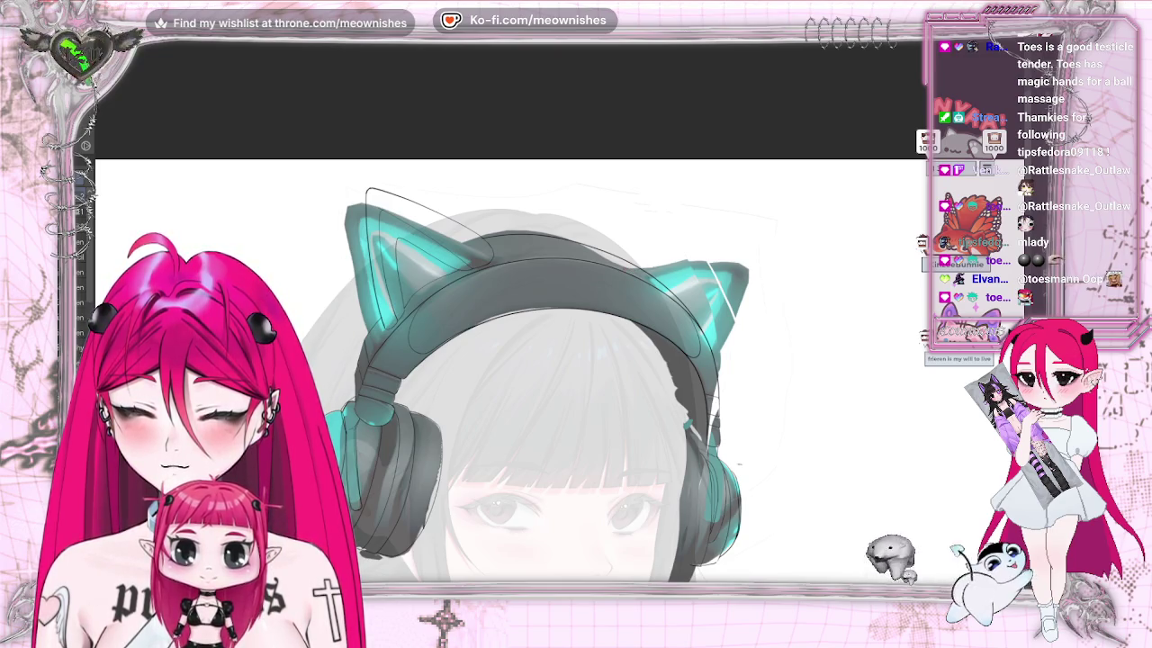
Sketch first strokes toward the right cat ear and its outer edge, then undo the edge
drag(630, 265, 709, 232)
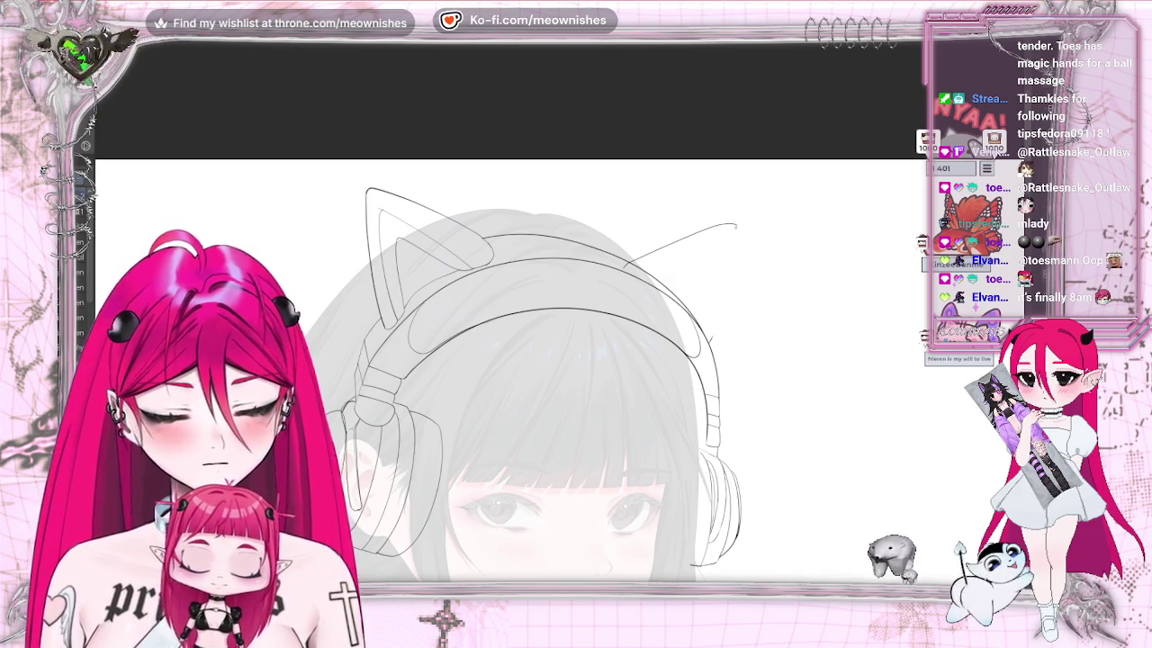
drag(736, 229, 711, 340)
key(h)
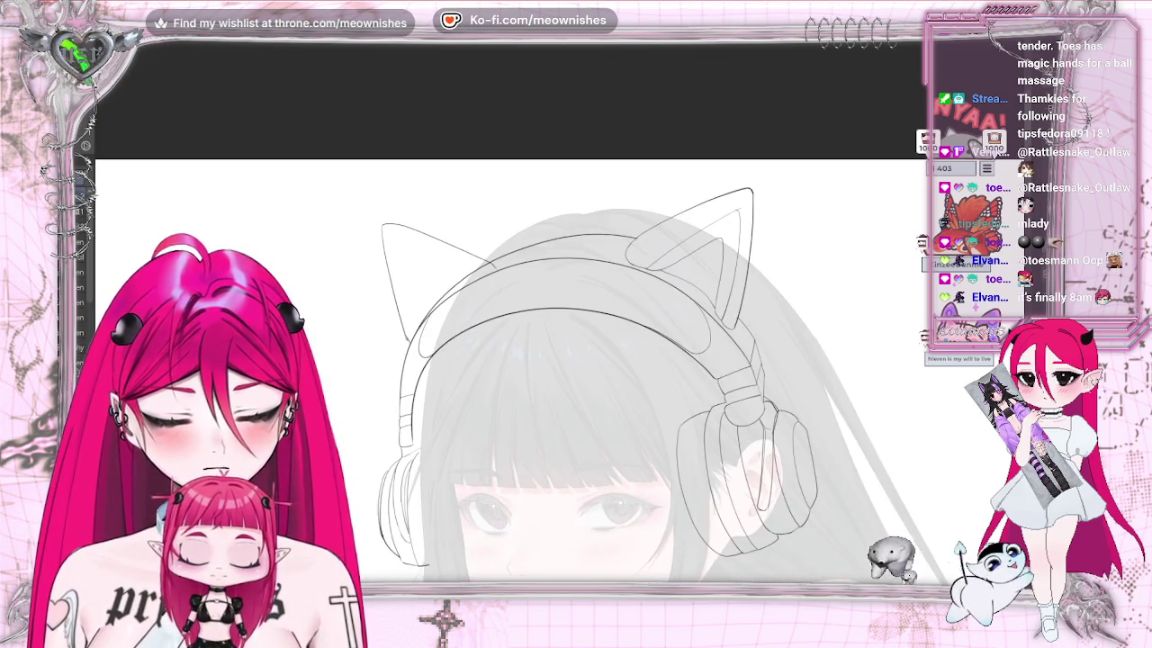
key(h)
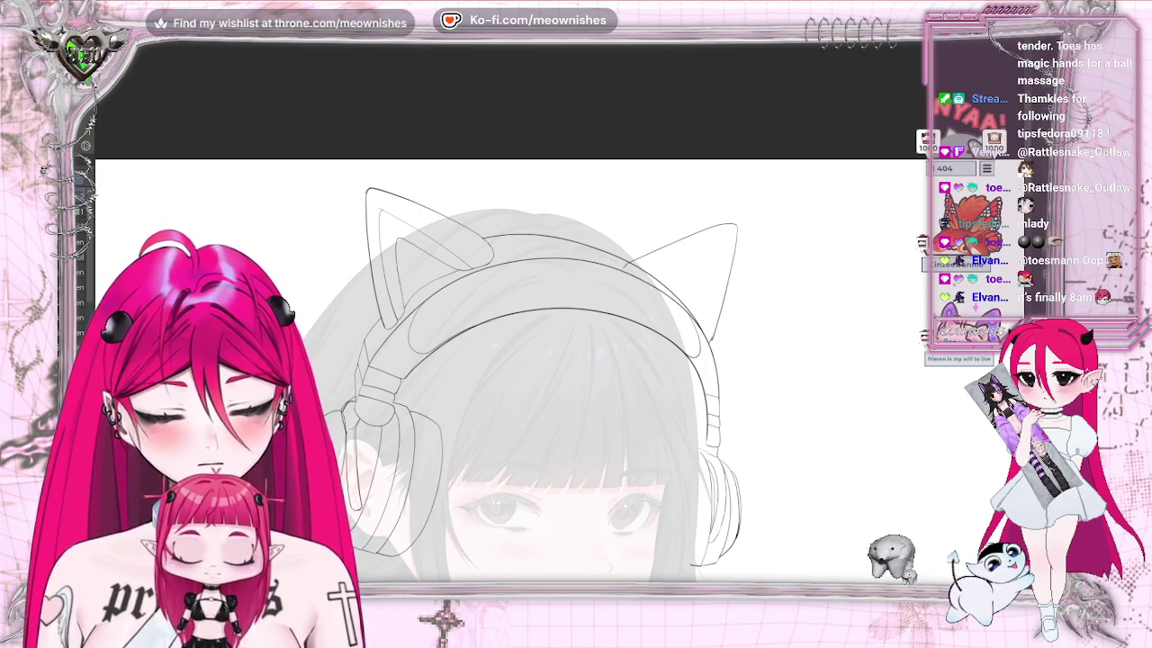
key(ctrl+z)
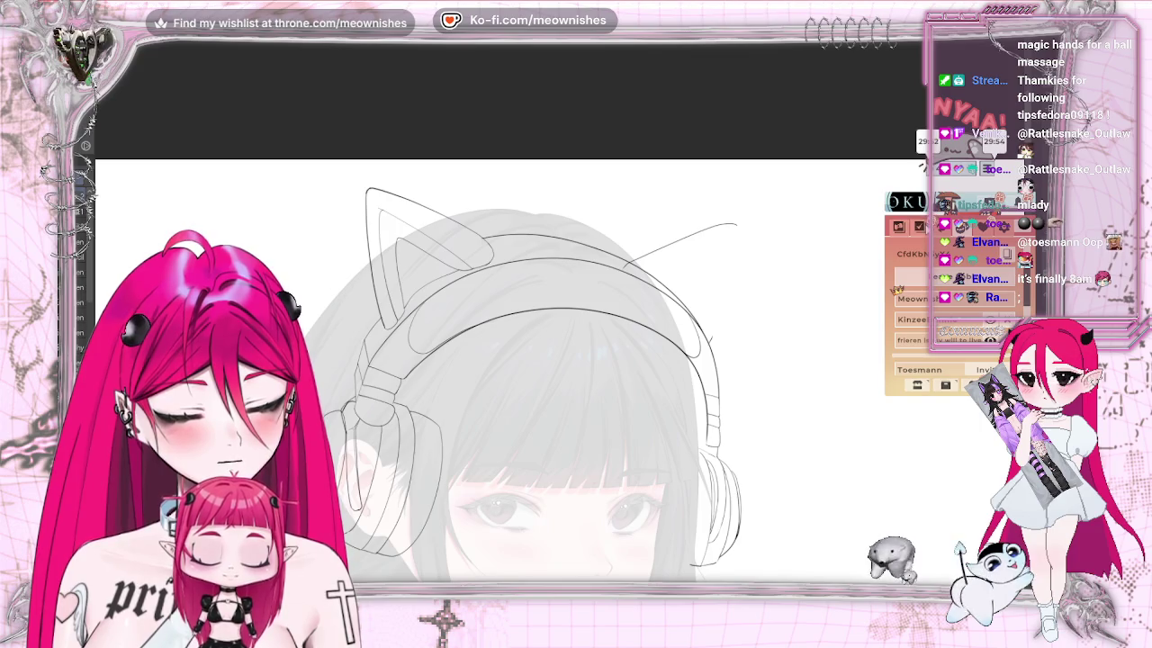
click(906, 229)
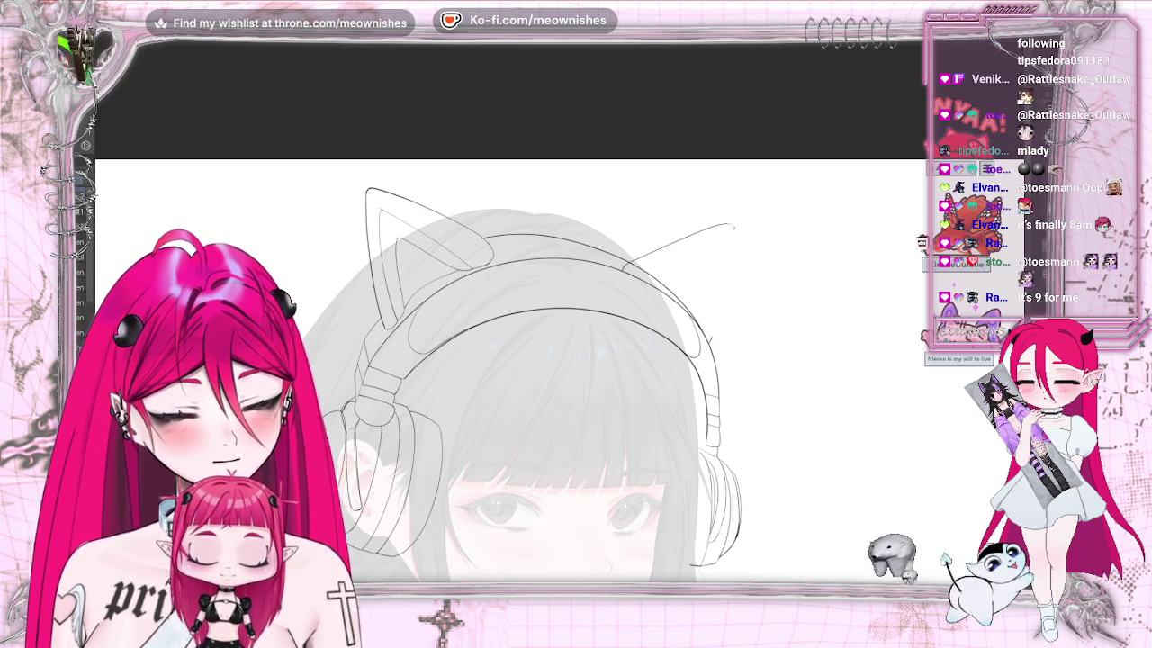
Try a short stroke near the headband, removing it along with the ear's faint top stroke
key(m)
key(m)
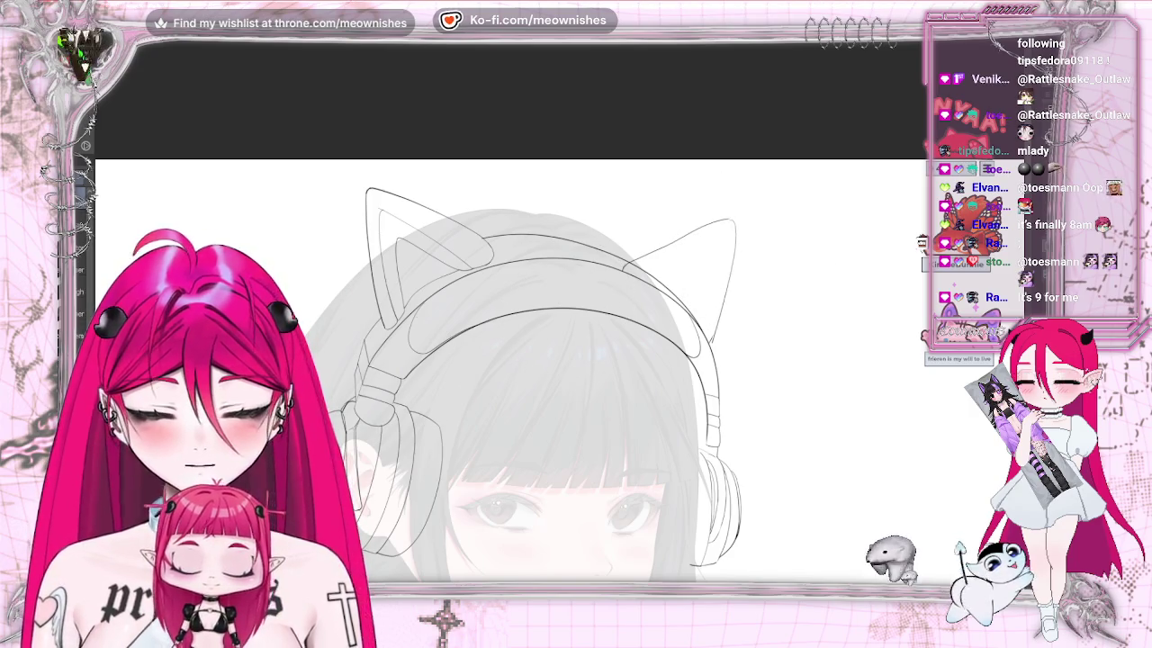
key(ctrl+z)
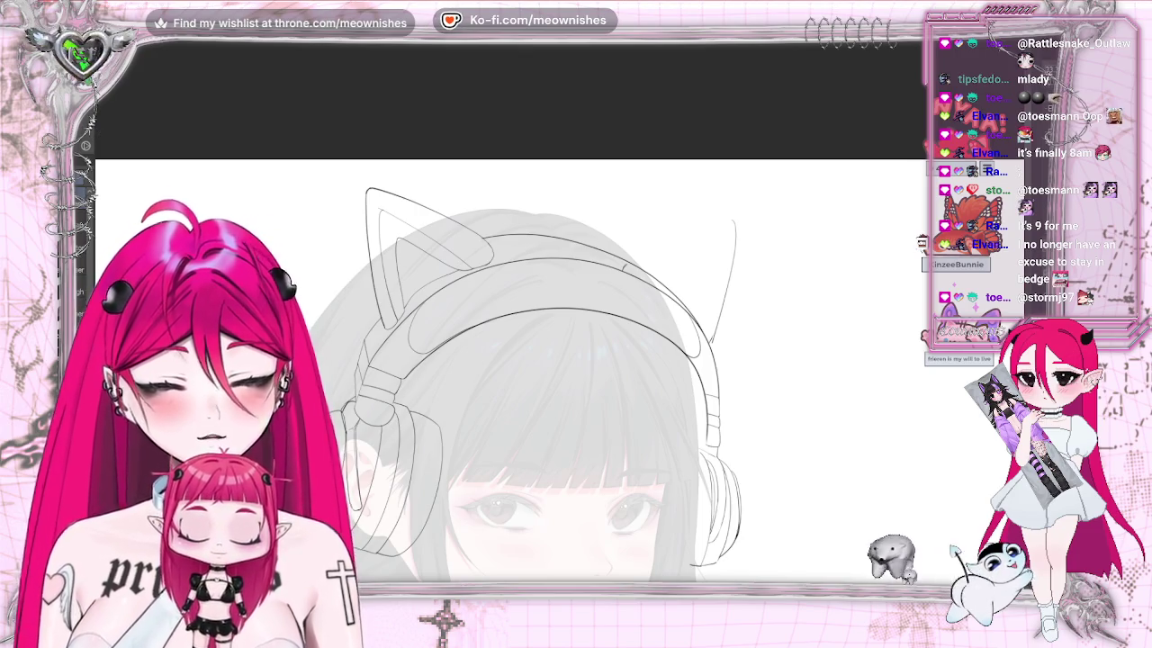
drag(624, 266, 646, 255)
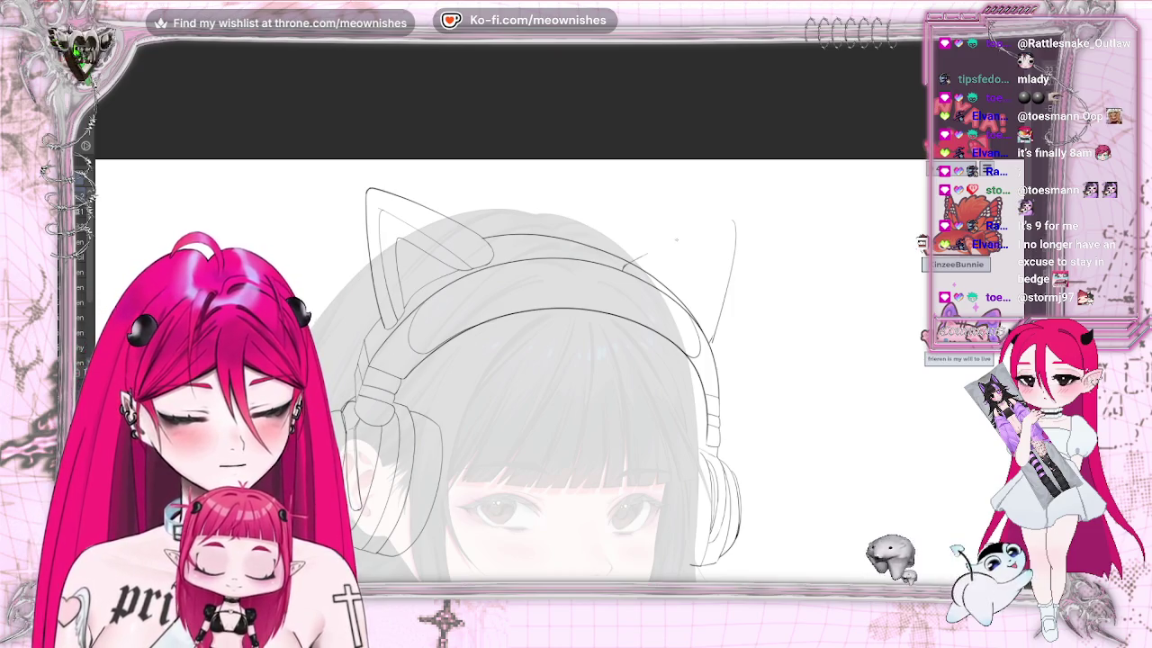
key(ctrl+plus)
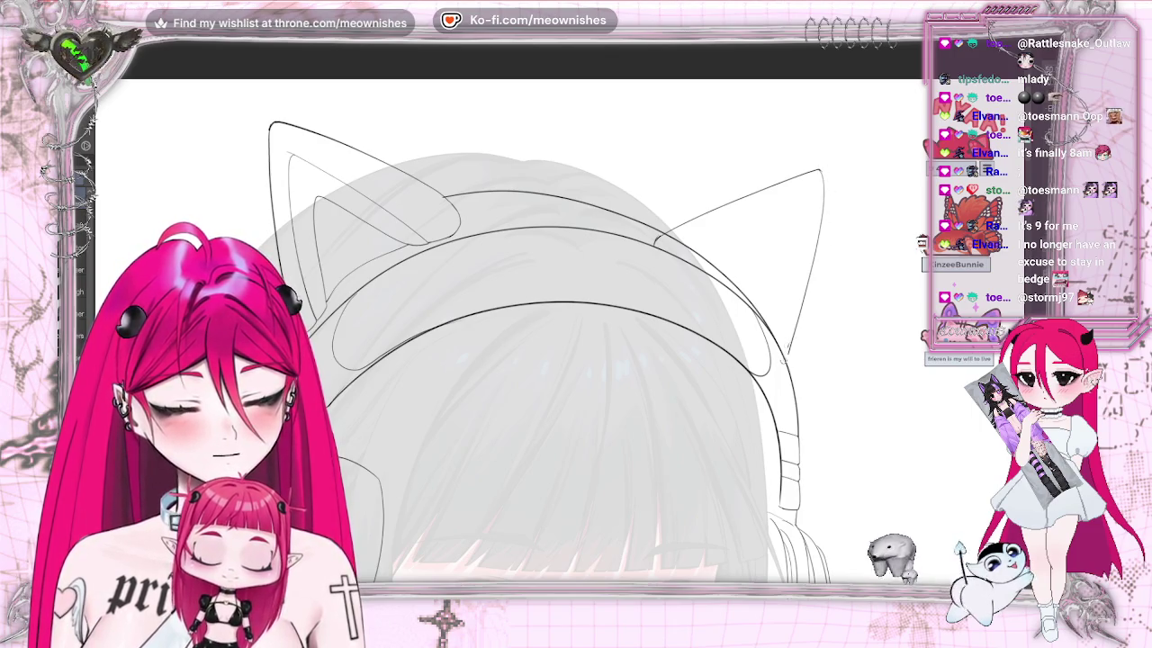
key(ctrl+z)
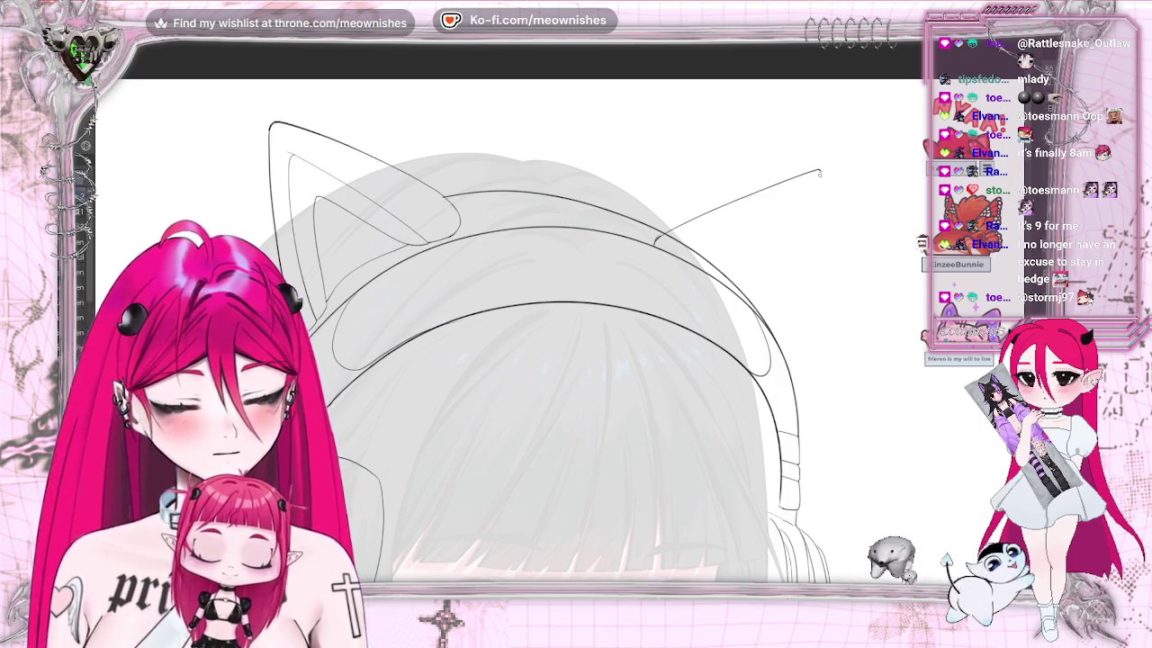
Redraw the right edge of the right cat ear from its tip down toward the headband
drag(819, 173, 819, 233)
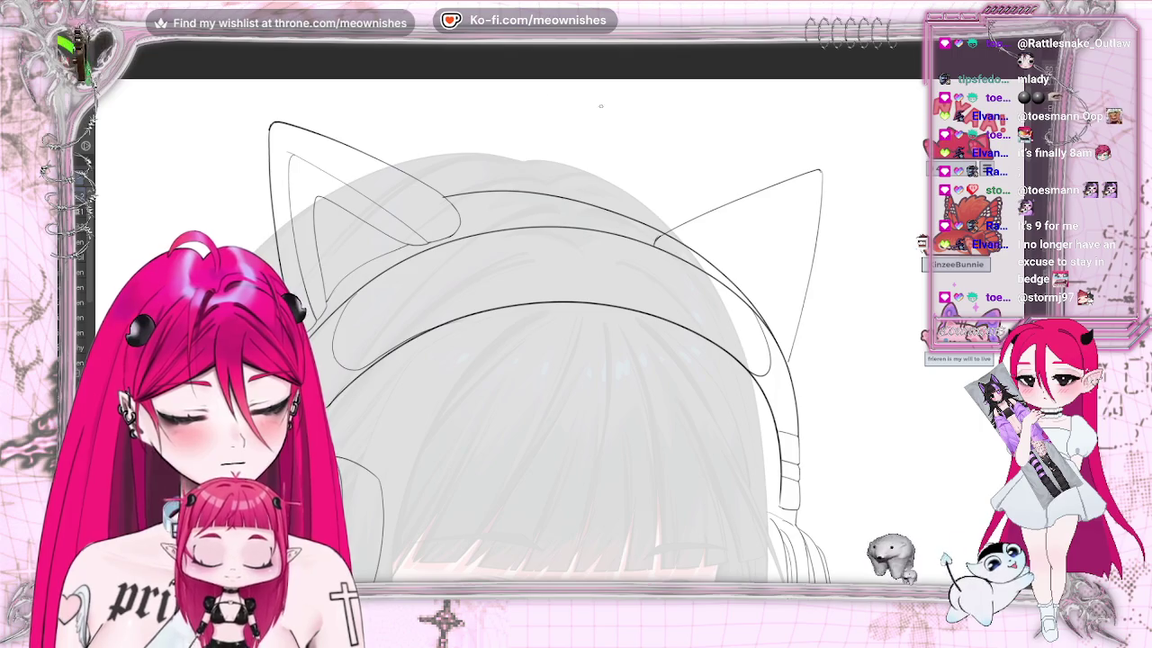
key(ctrl+z)
drag(821, 185, 801, 340)
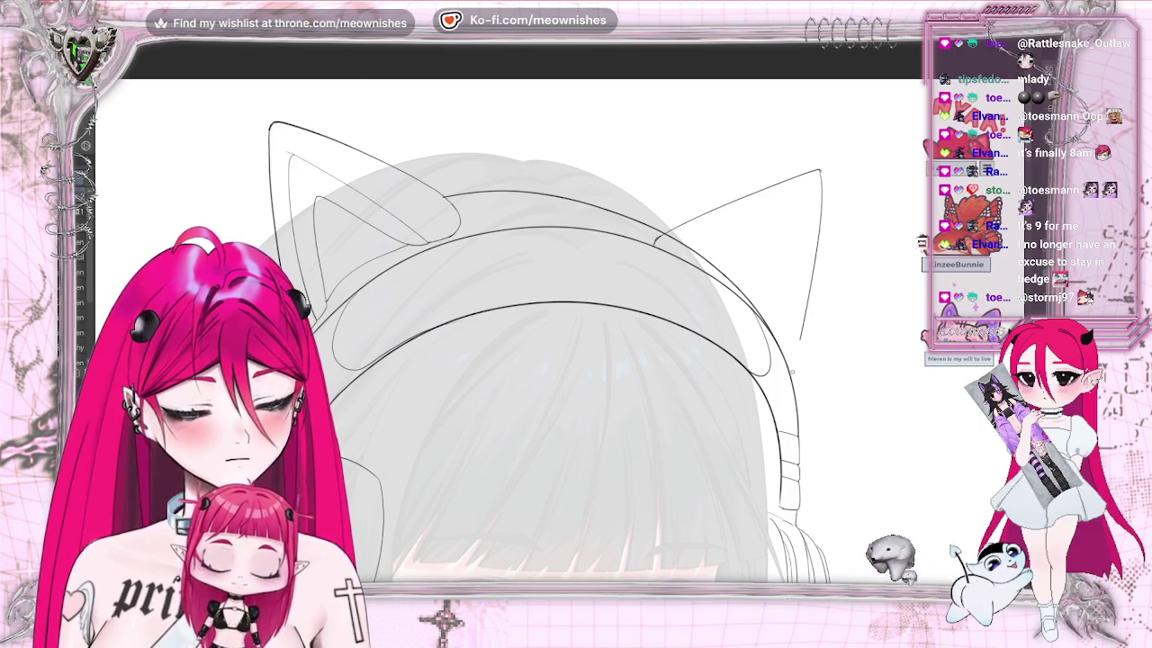
key(ctrl+minus)
key(ctrl+minus)
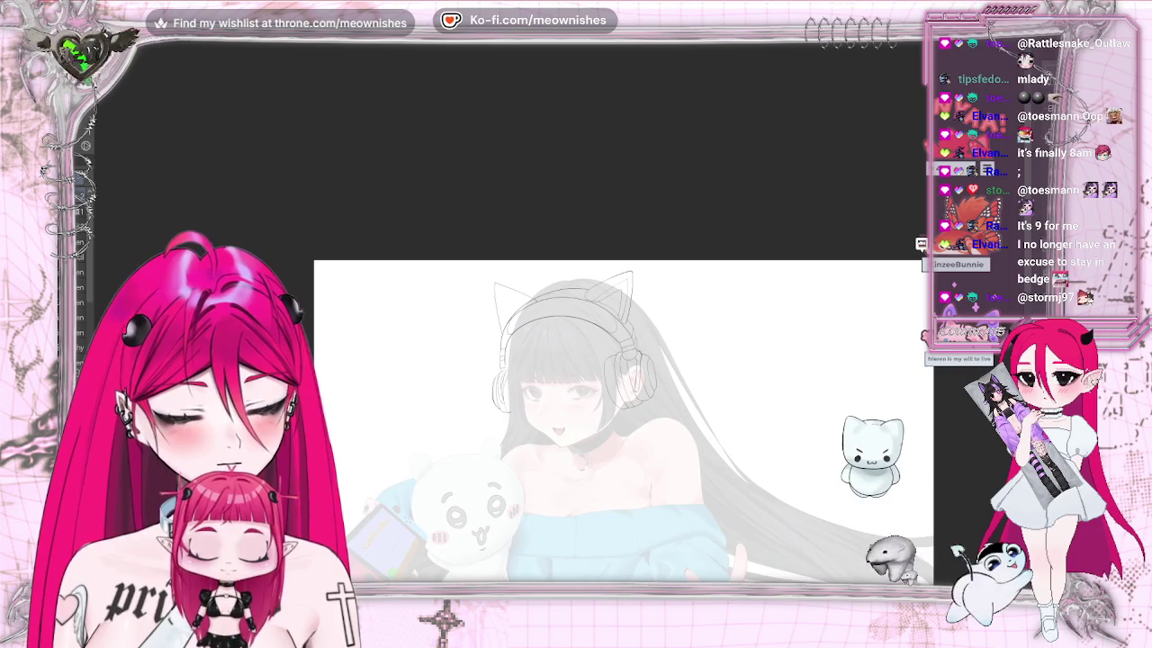
Redraw the cat ear's inner line as one cleaner stroke, checked in mirrored view
key(ctrl+plus)
key(ctrl+plus)
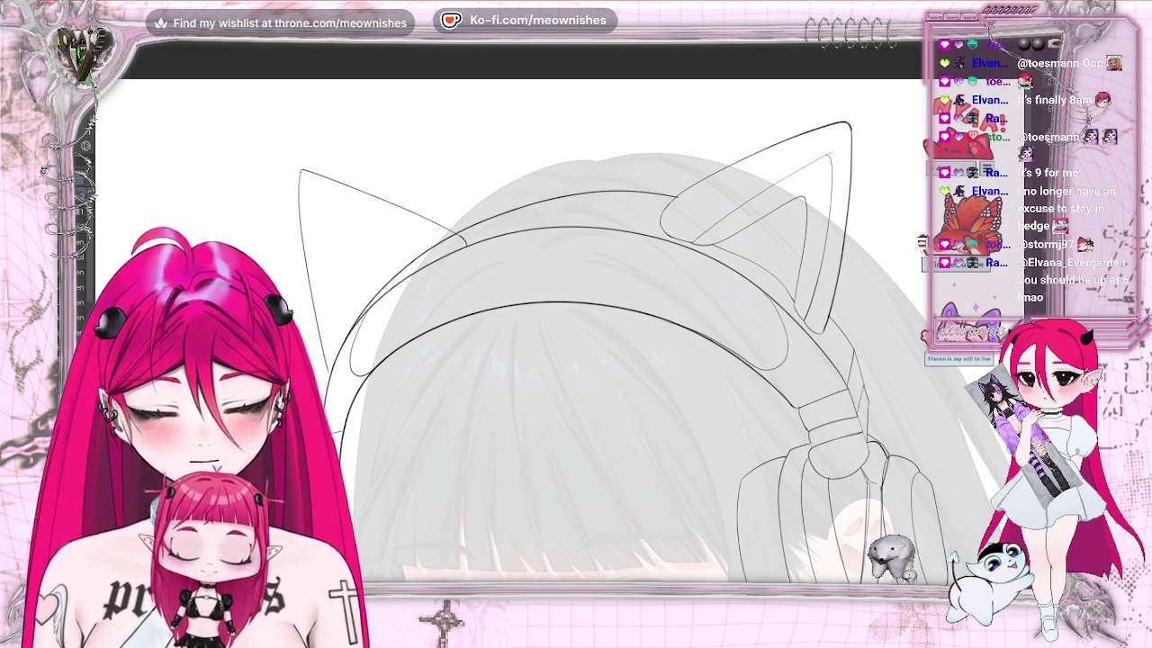
key(h)
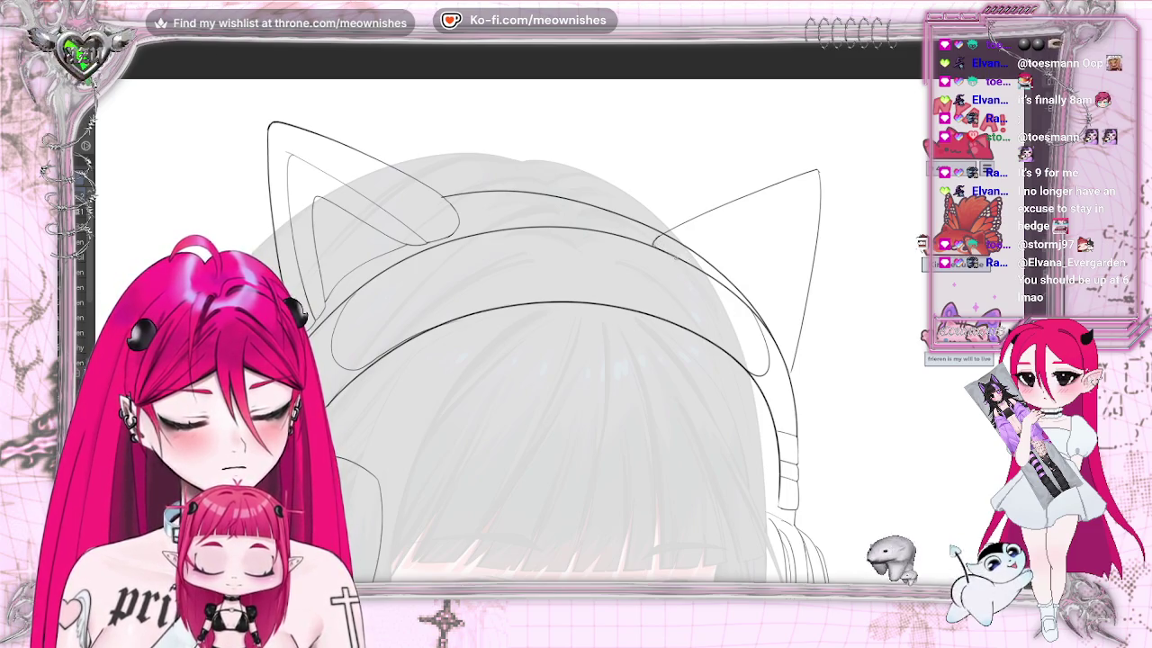
key(ctrl+z)
drag(680, 257, 774, 216)
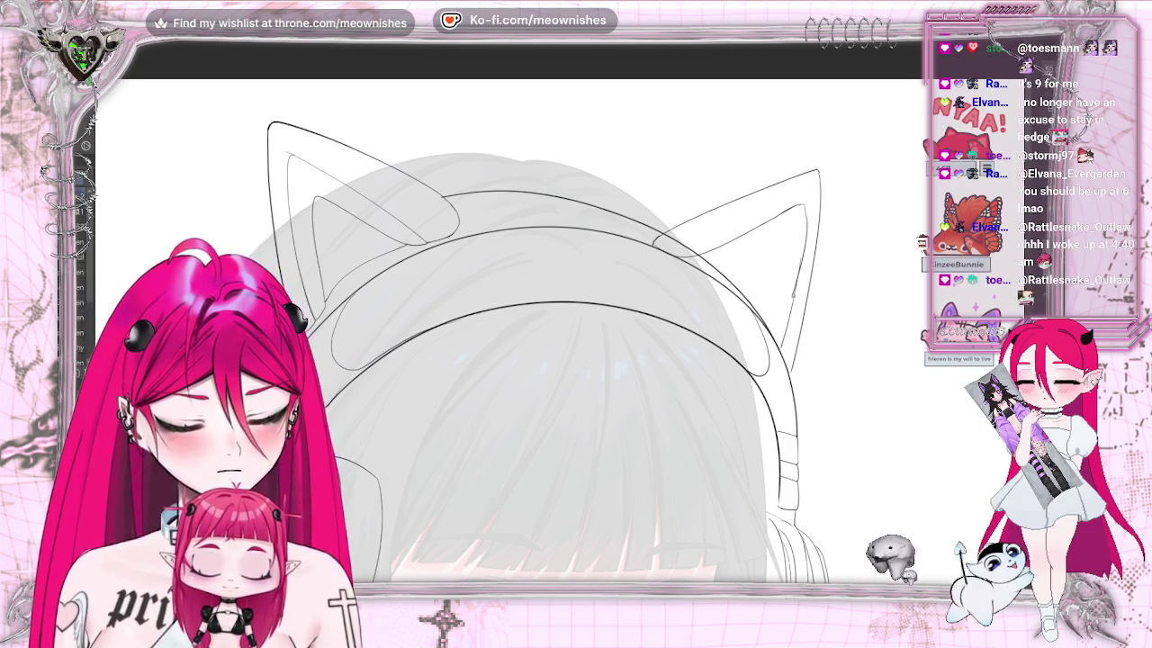
Ink the right ear's inner line from the tip, its lower edge and a short inner detail
scroll(818, 225, down, 5)
scroll(817, 225, up, 5)
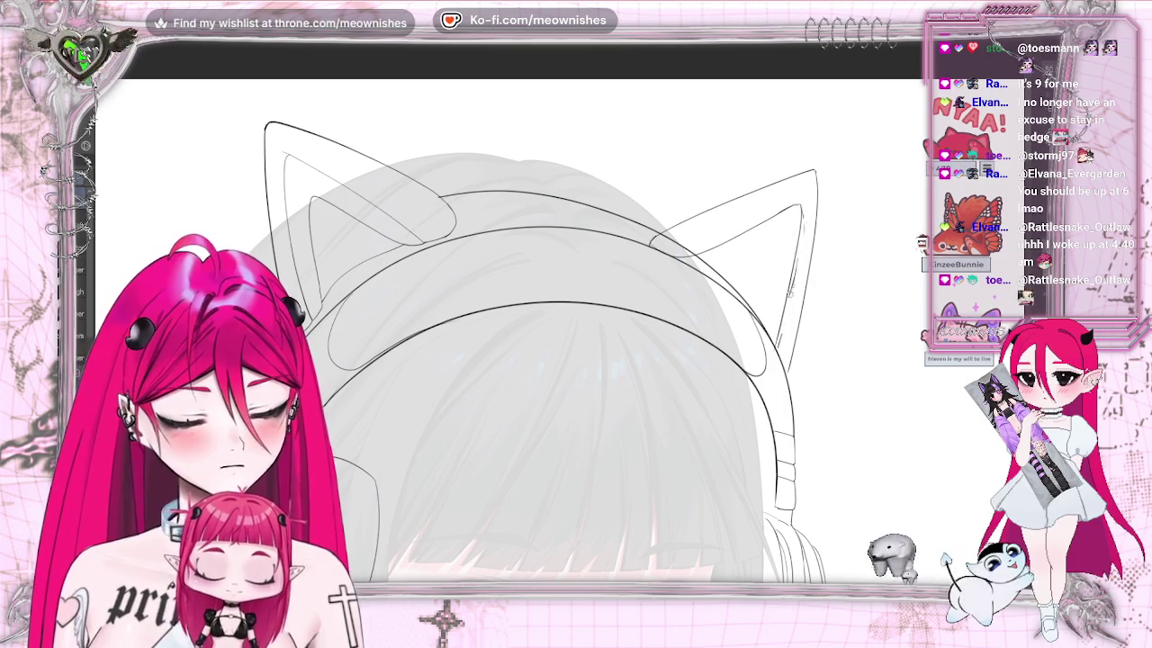
drag(804, 206, 776, 357)
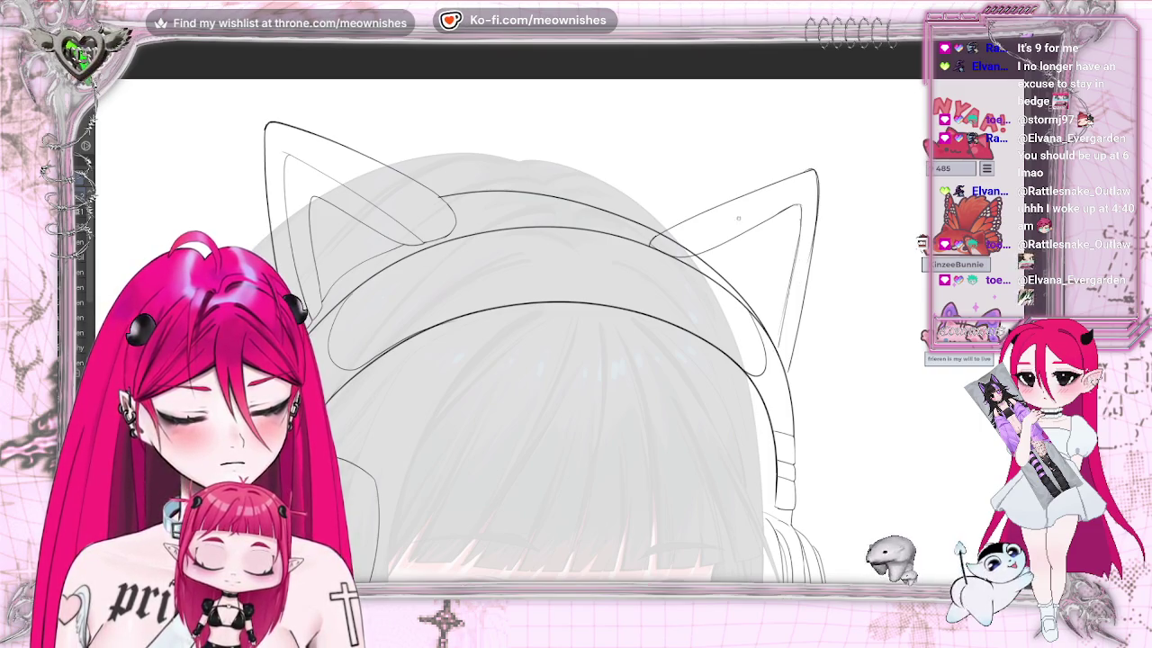
drag(651, 242, 704, 209)
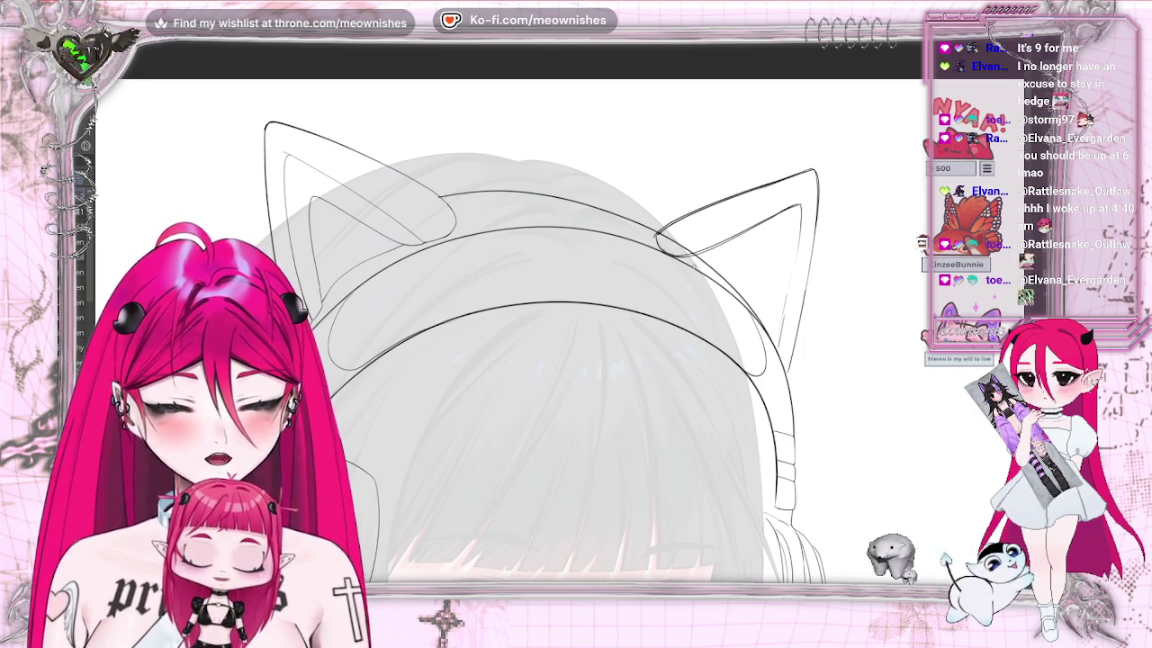
drag(720, 258, 765, 236)
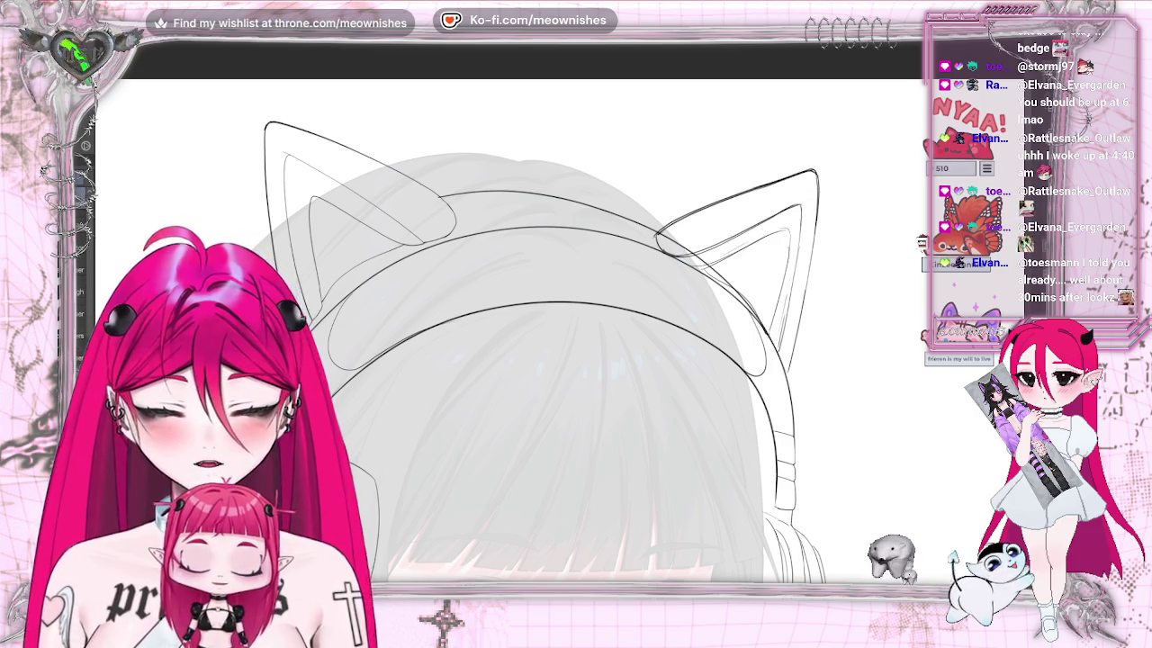
Redraw the ear's upper outline along its top edge and ink its inner edge
key(ctrl+z)
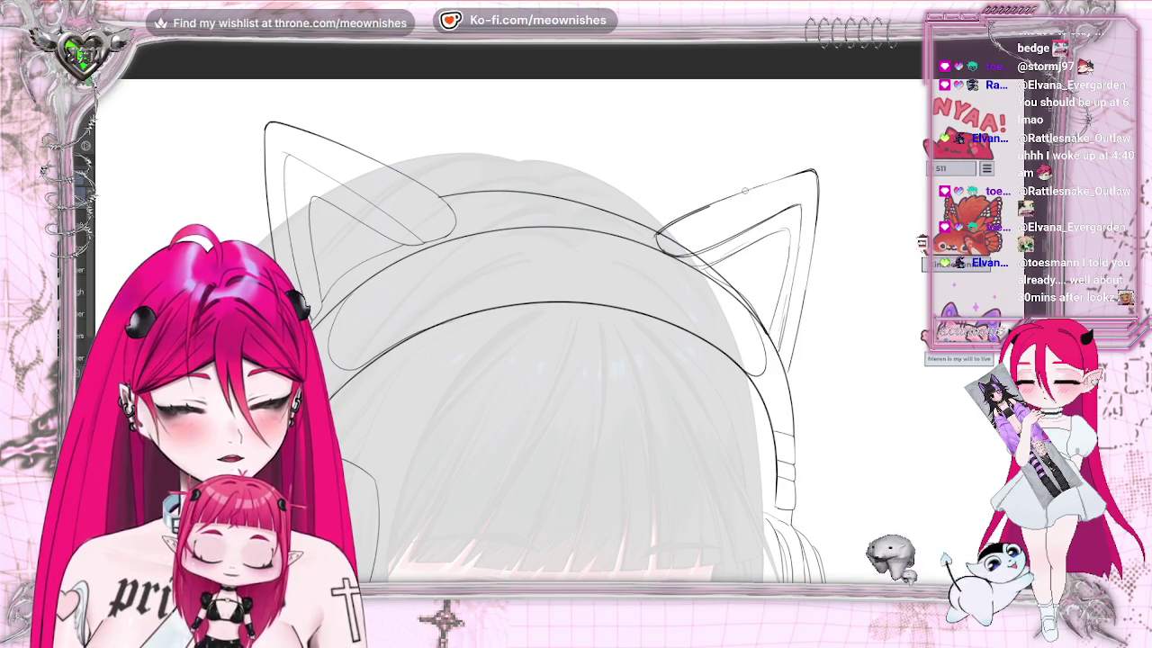
drag(711, 205, 797, 174)
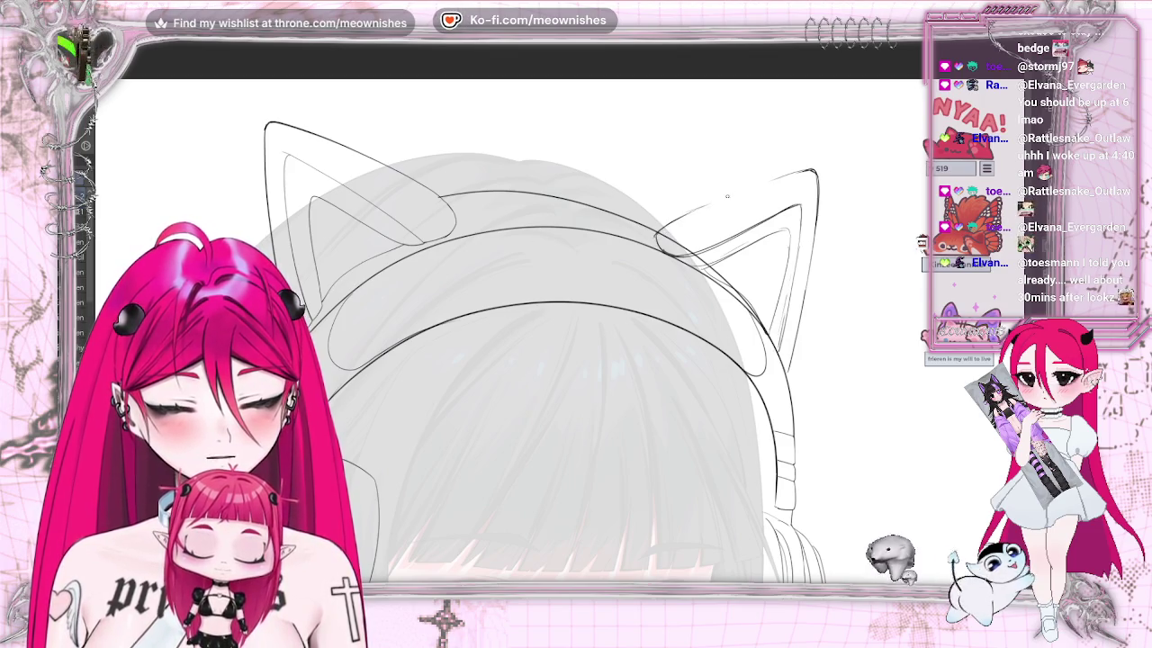
drag(763, 183, 805, 169)
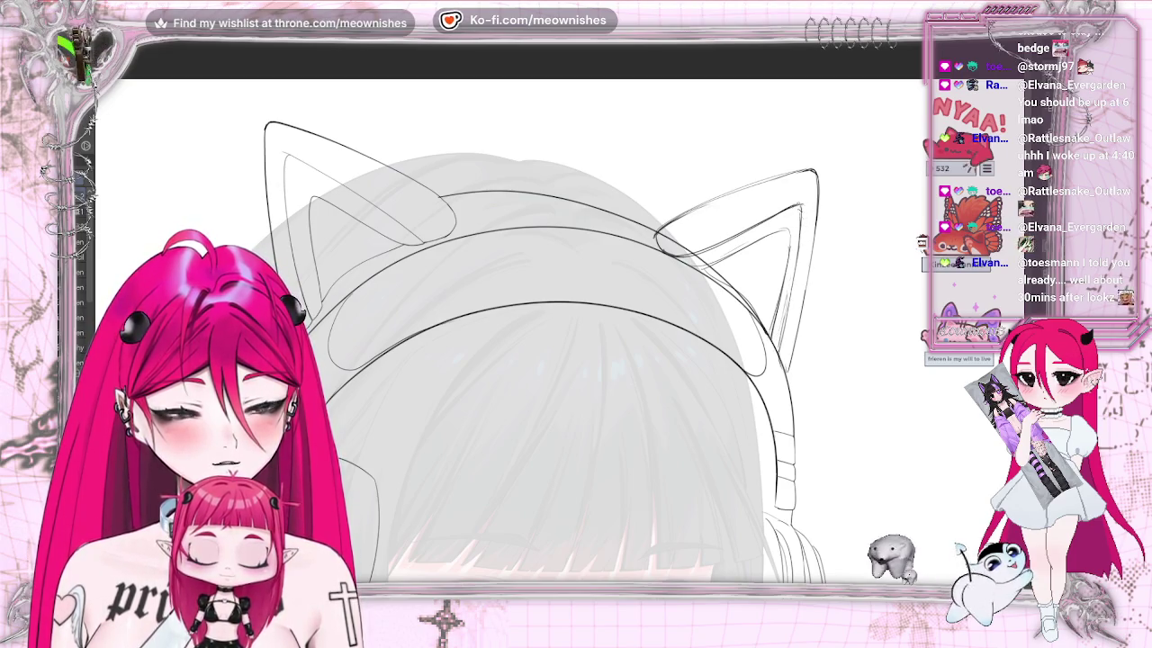
drag(799, 241, 782, 353)
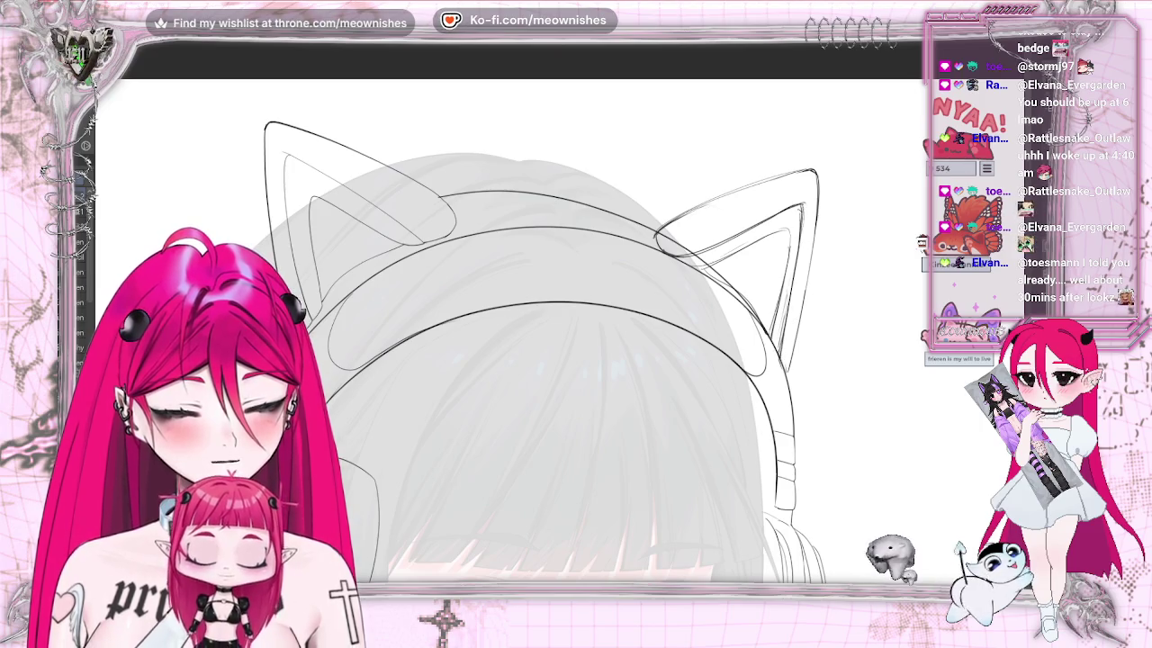
key(ctrl+minus)
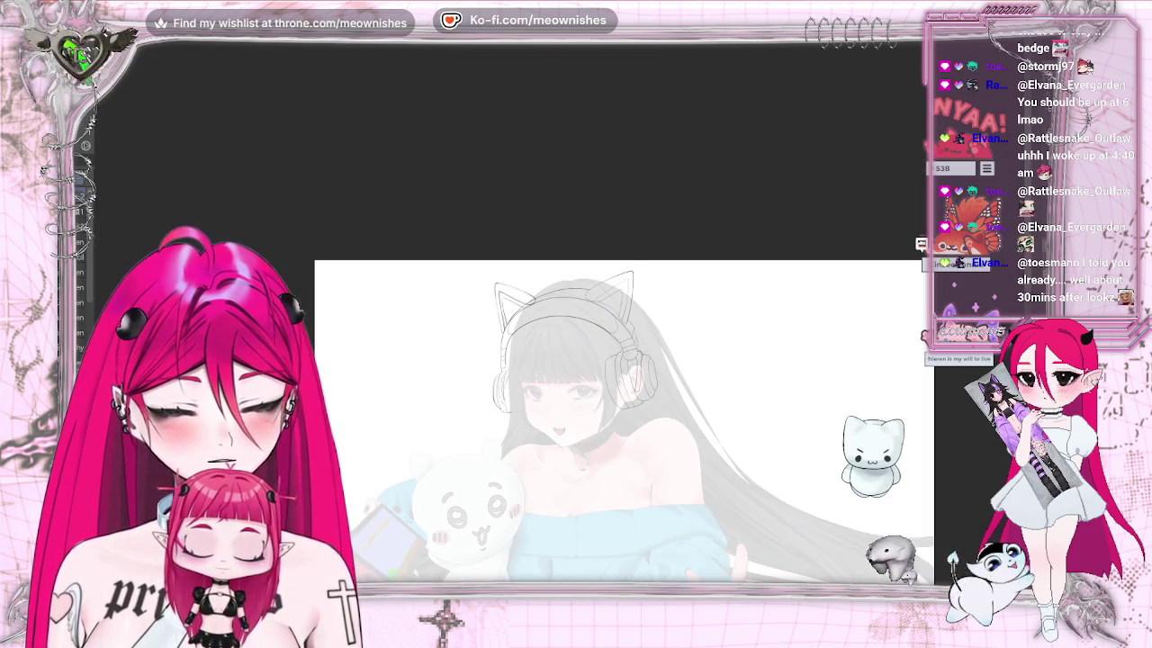
Lasso one cat ear and scale it taller and wider, then apply and deselect
key(m)
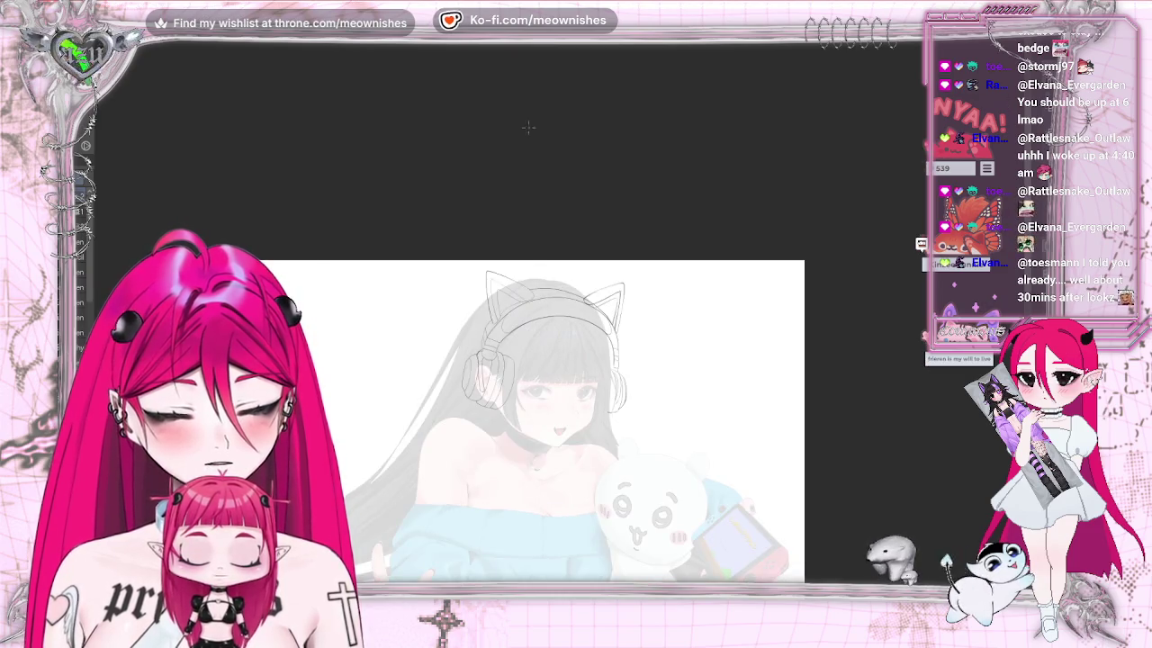
mouse_move(627, 268)
mouse_down()
mouse_move(585, 280)
mouse_move(596, 268)
mouse_up()
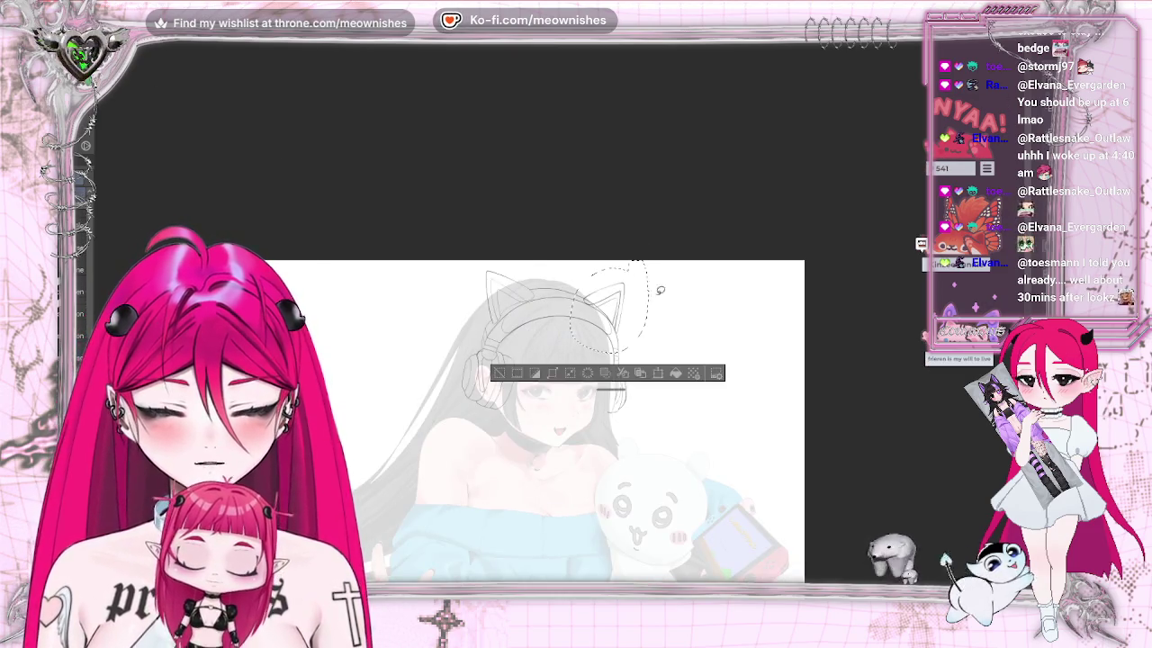
click(607, 376)
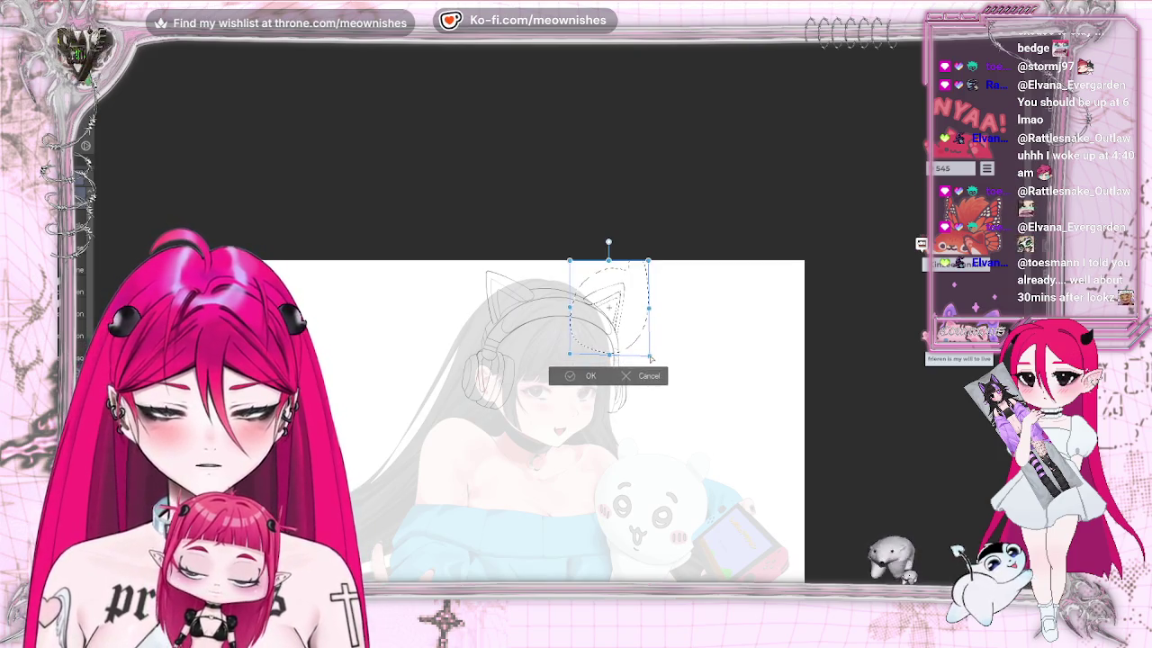
drag(649, 261, 659, 257)
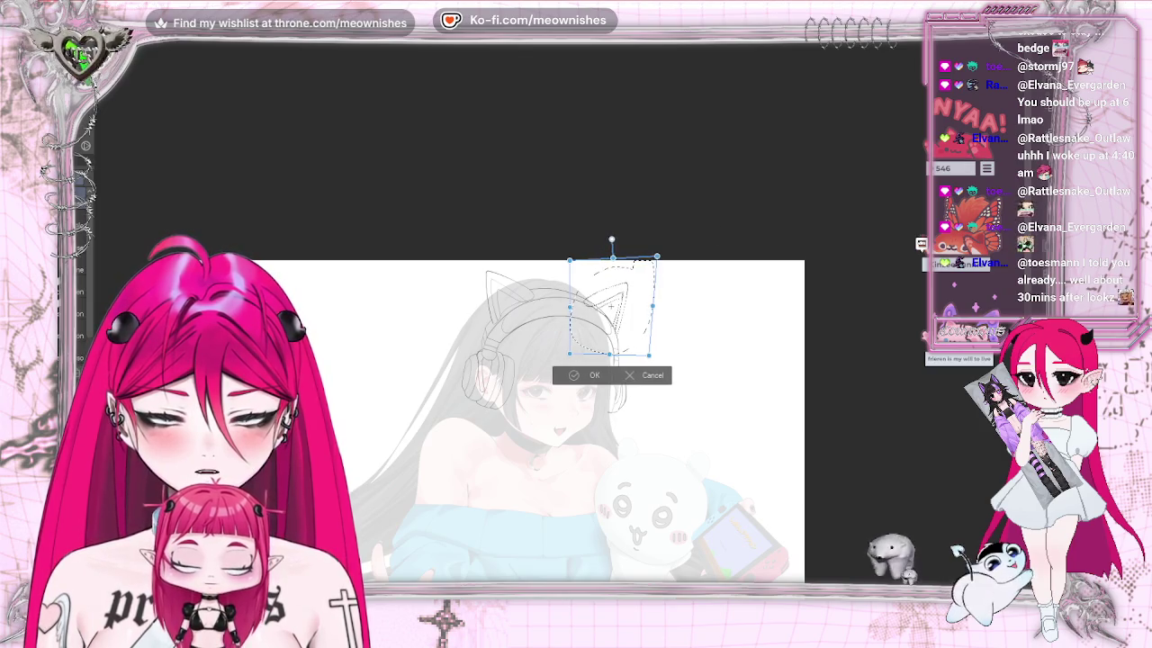
key(h)
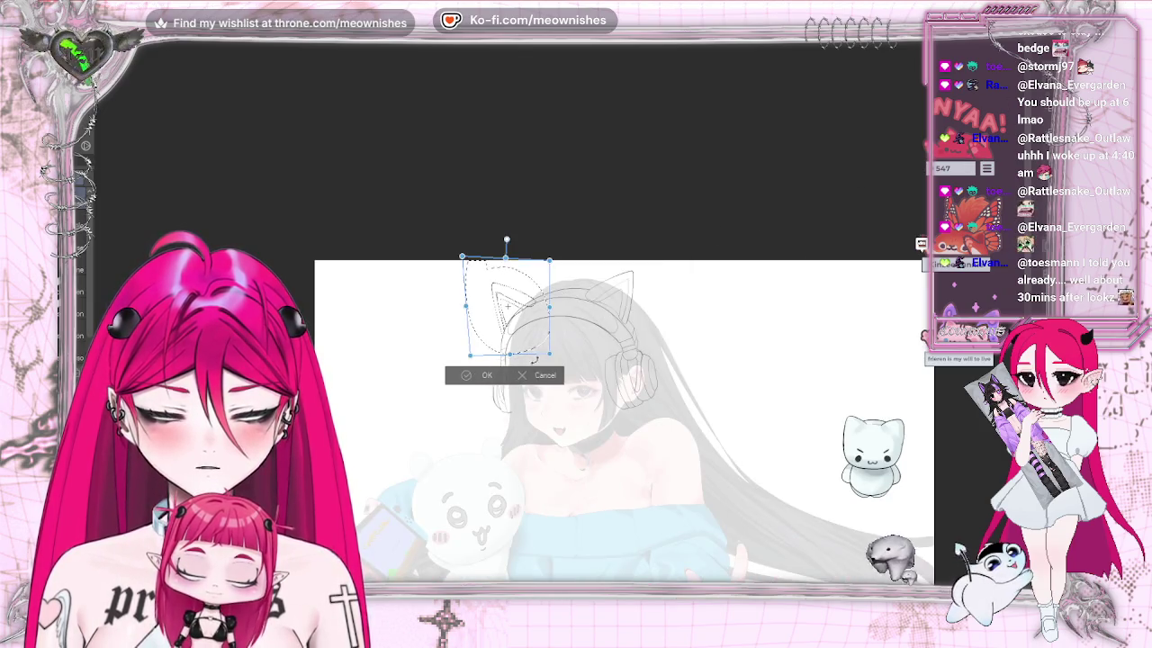
drag(469, 356, 468, 360)
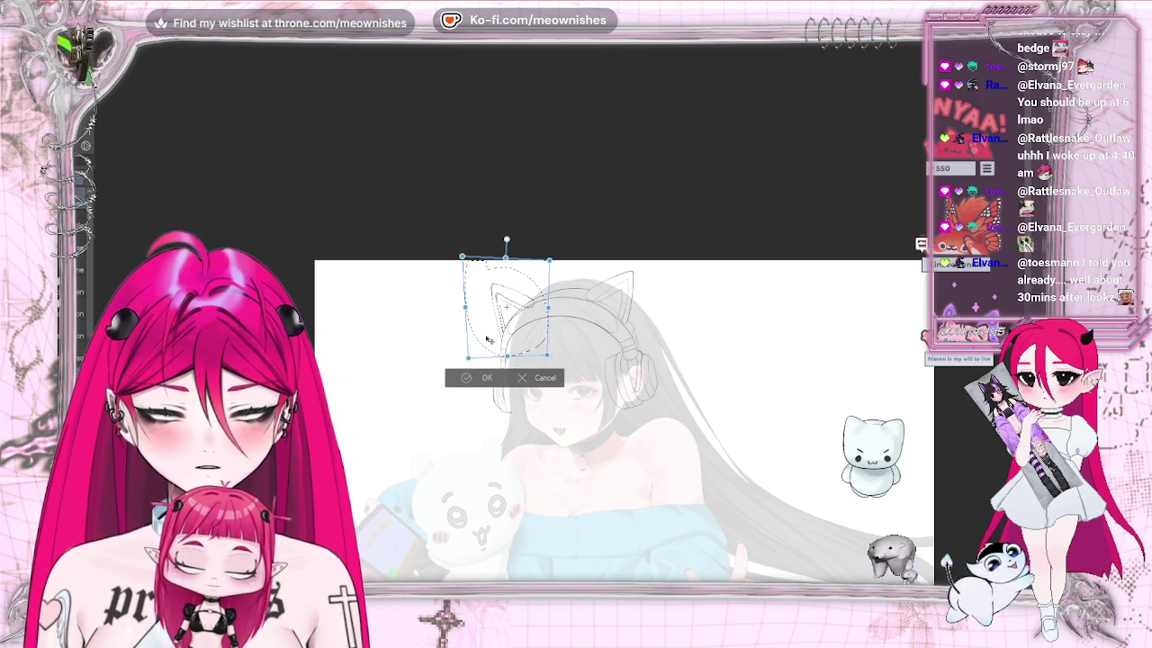
click(477, 377)
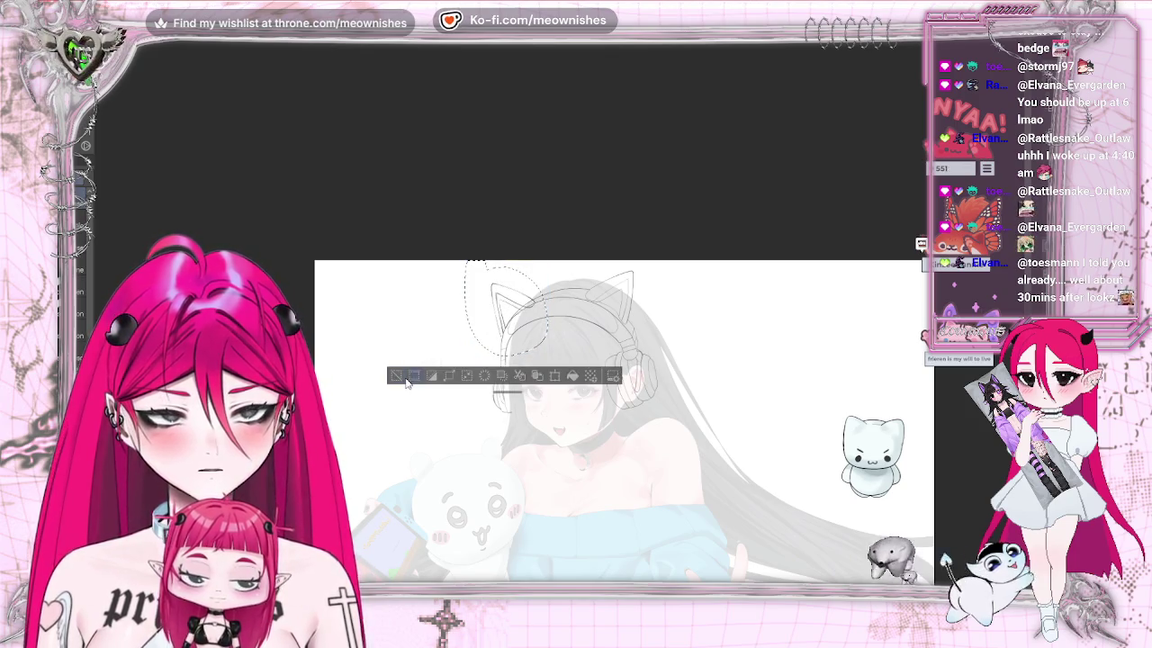
click(406, 378)
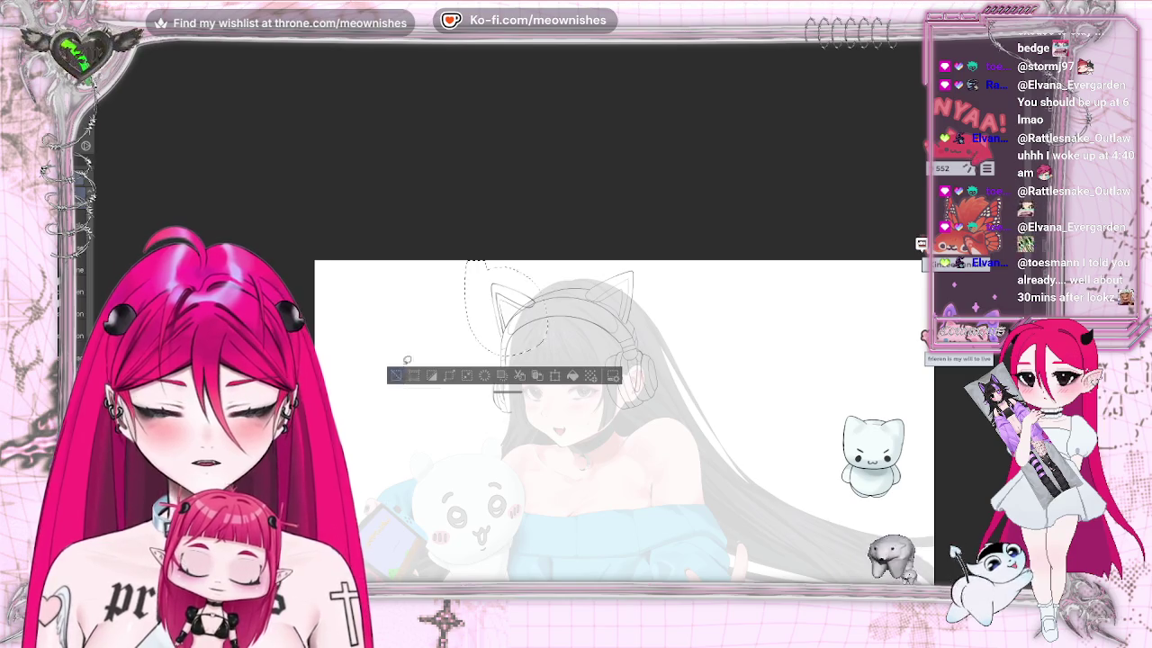
Select the other cat ear, then drop the selection without changing it
scroll(621, 423, up, 1)
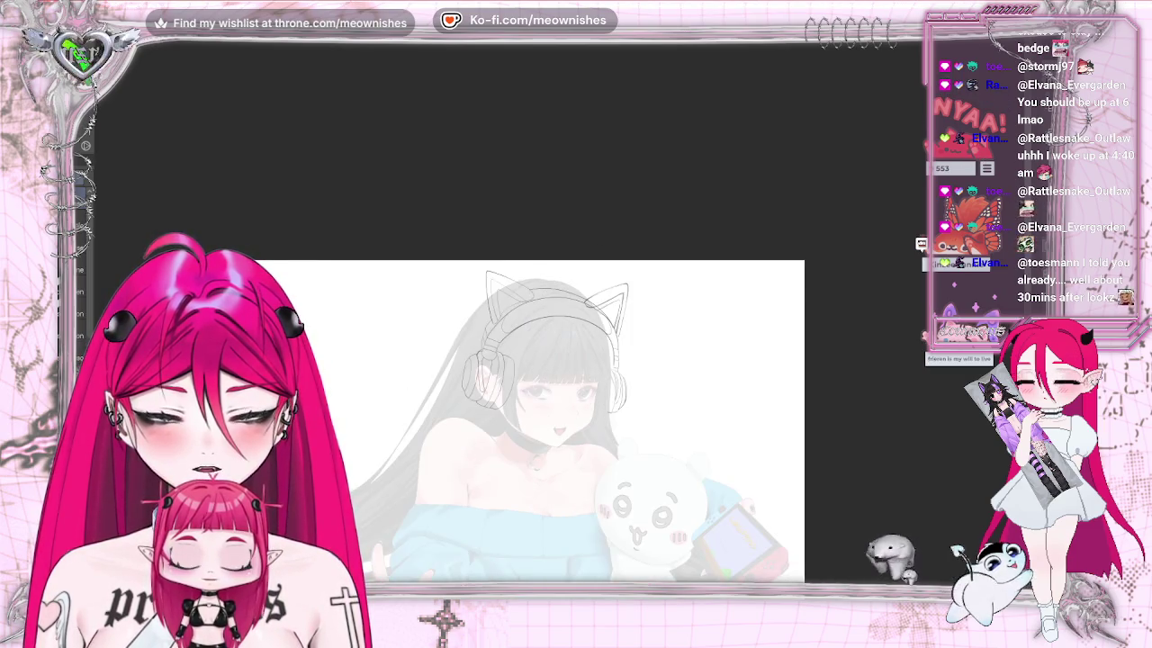
scroll(626, 333, up, 2)
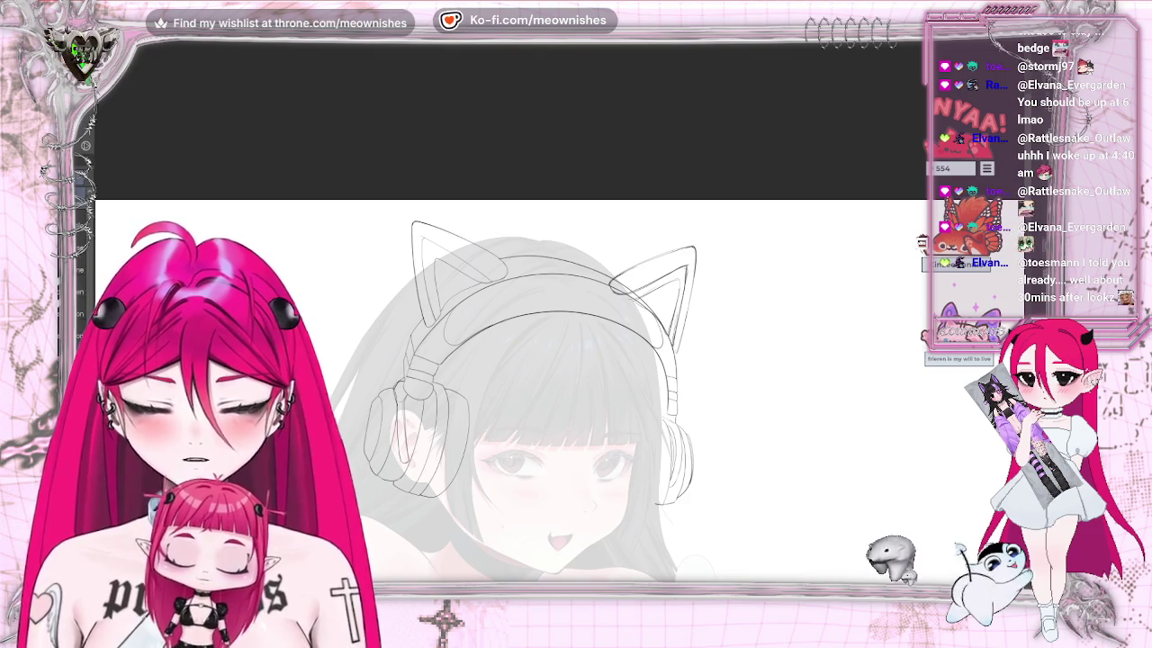
drag(630, 235, 724, 230)
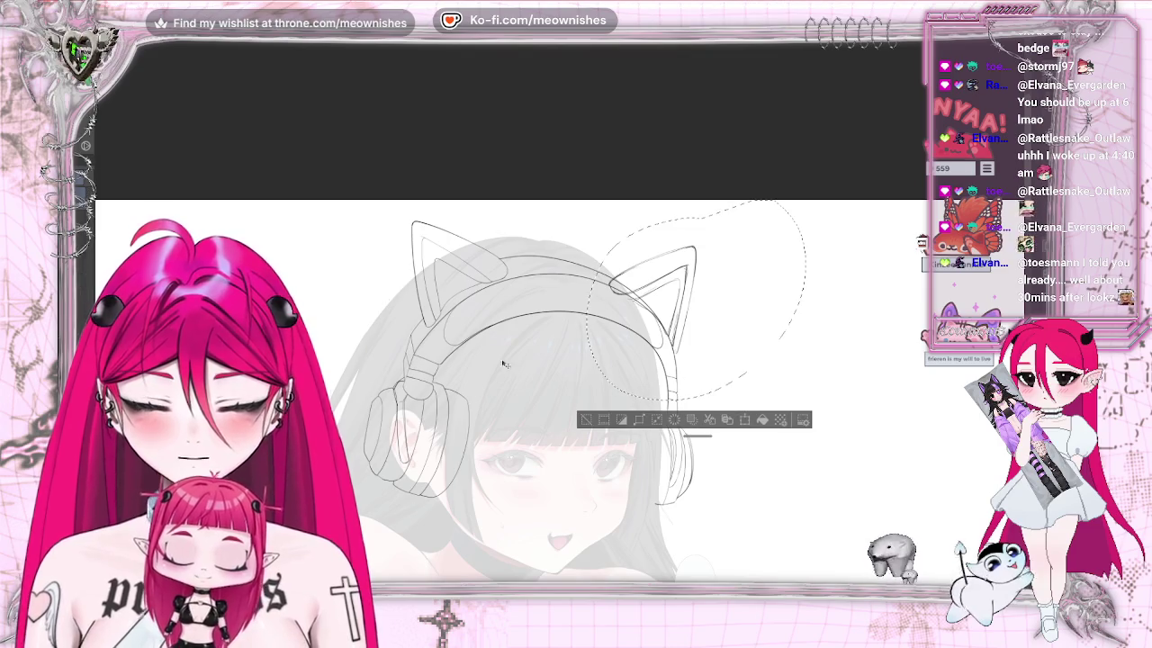
click(586, 422)
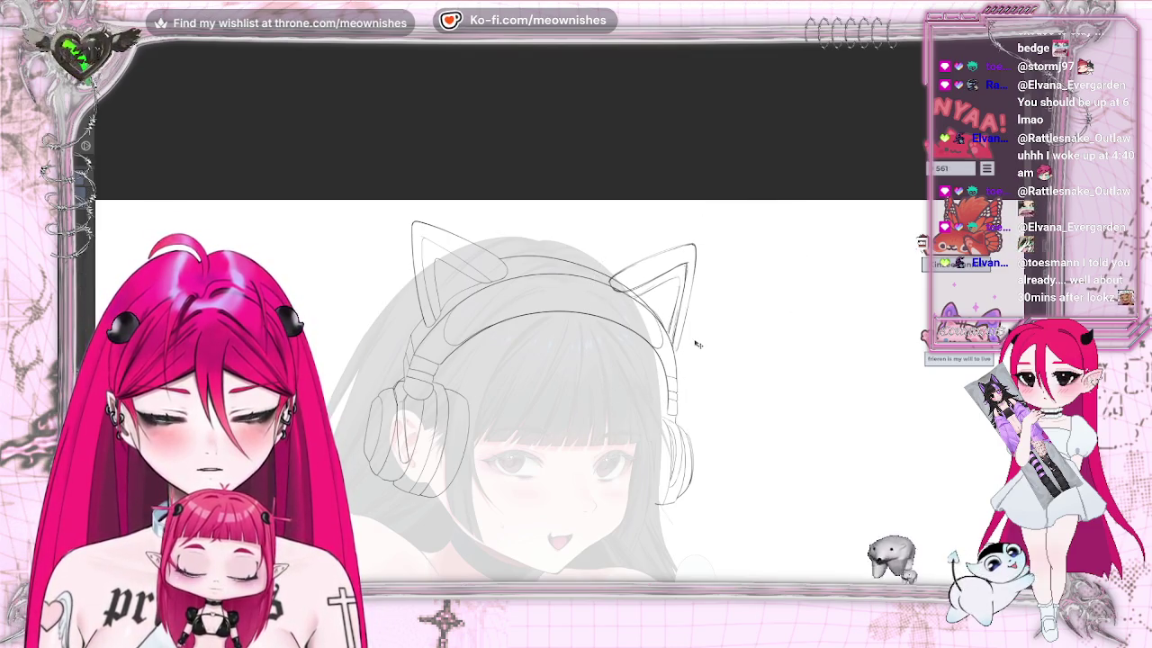
scroll(540, 414, down, 2)
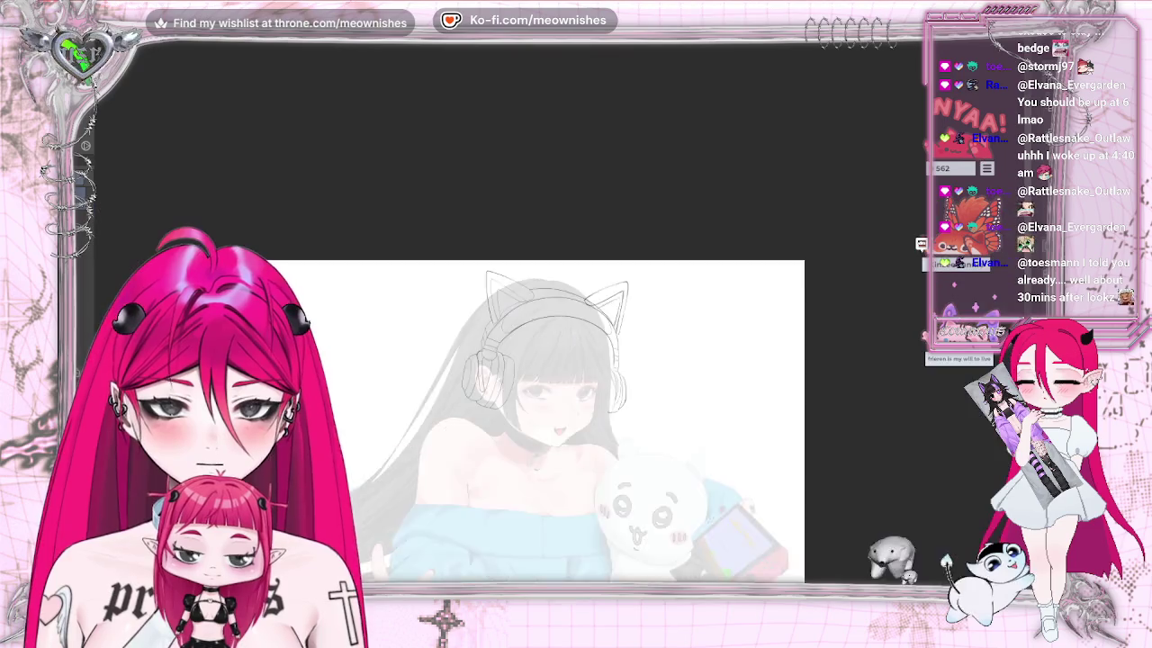
Fit the full coloured illustration to the screen with Ctrl+0, then zoom in slightly
scroll(540, 414, down, 2)
scroll(540, 414, down, 3)
scroll(540, 414, up, 3)
scroll(565, 343, up, 2)
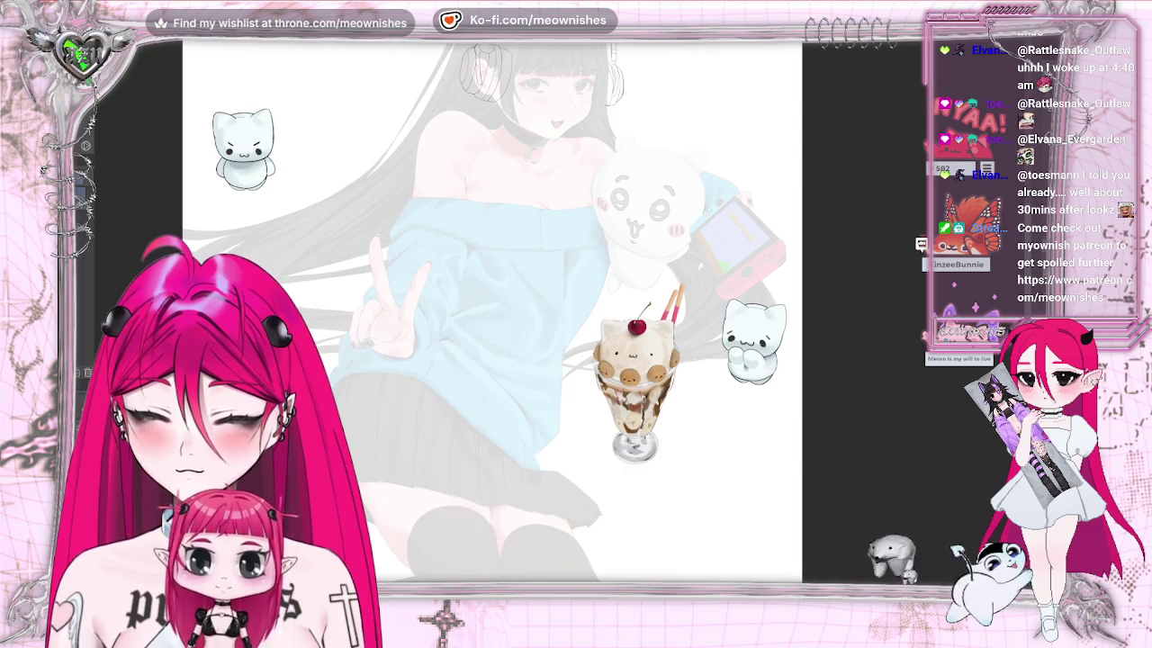
key(ctrl+0)
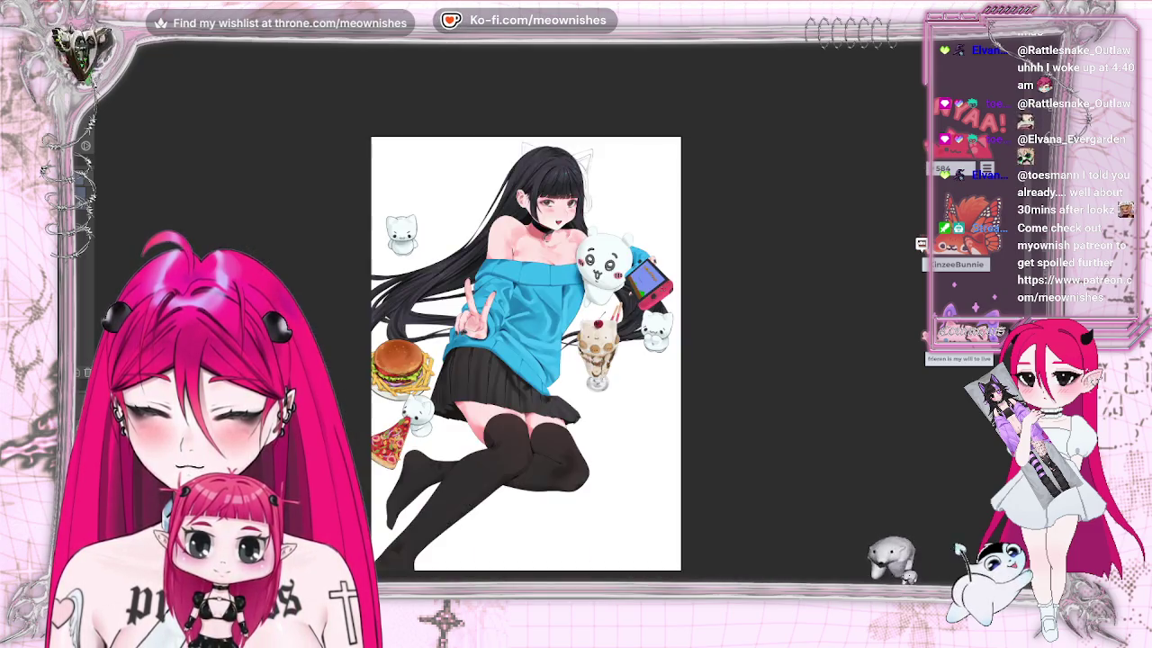
key(ctrl+plus)
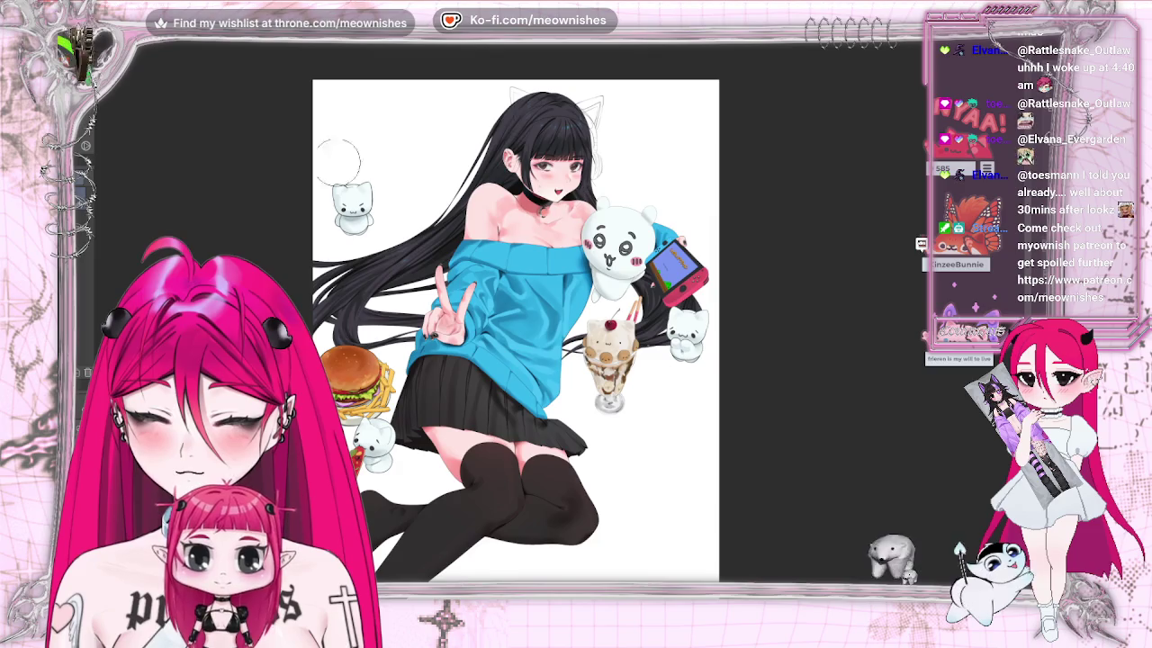